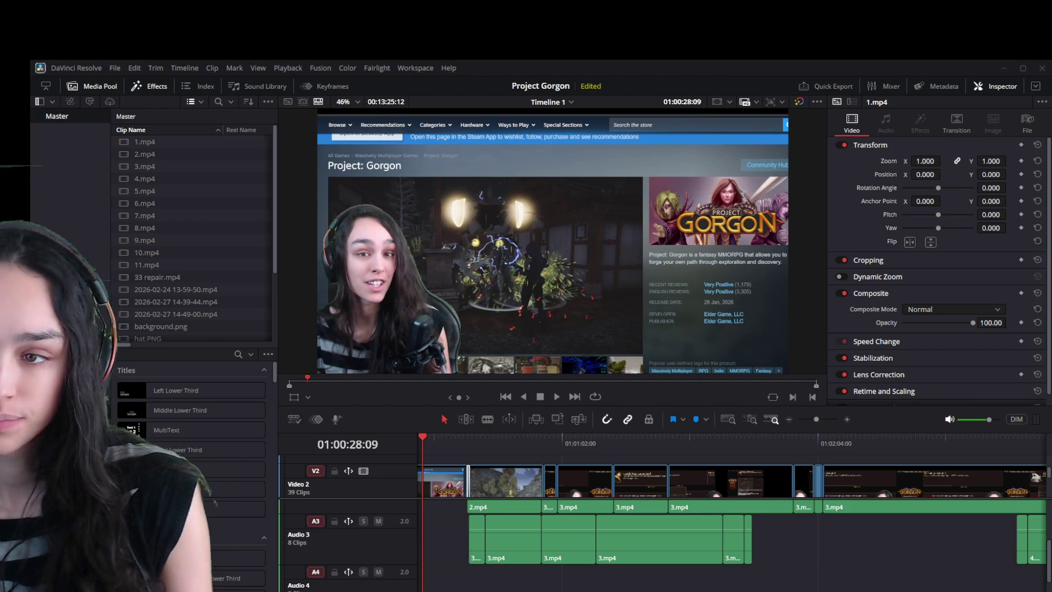
Move the playhead to about 01:00:07:53 and trim the end of the short intro.png clip.
scroll(594, 532, left, 3)
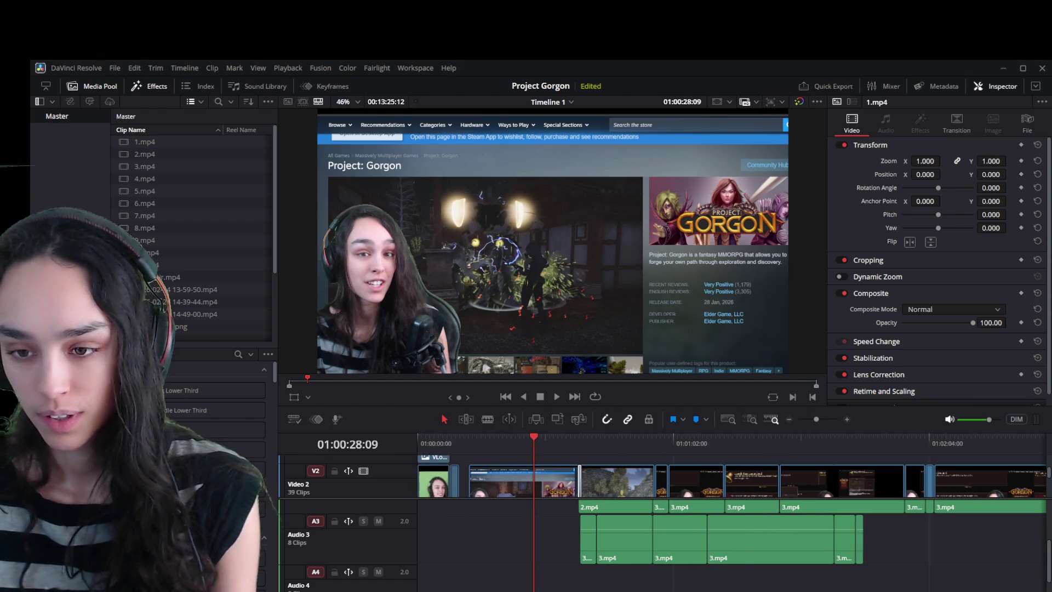
click(450, 441)
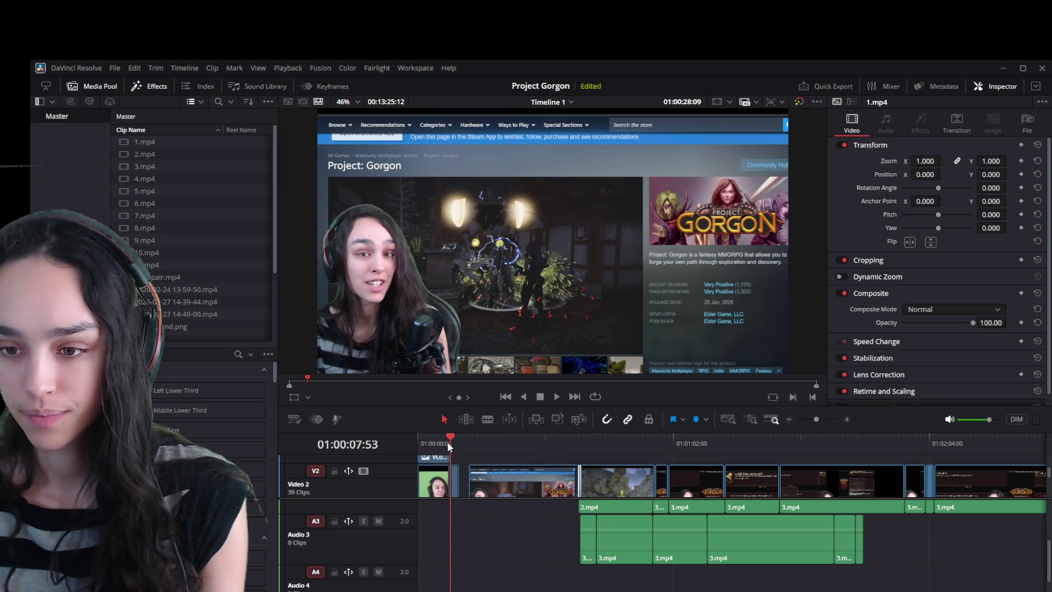
click(495, 506)
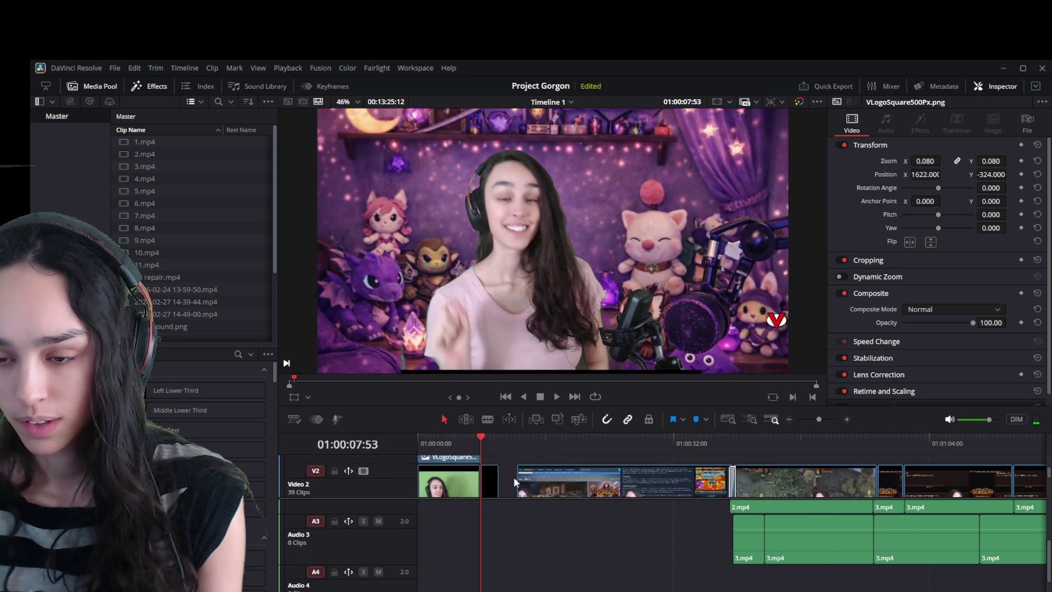
scroll(522, 479, up, 2)
scroll(554, 479, up, 2)
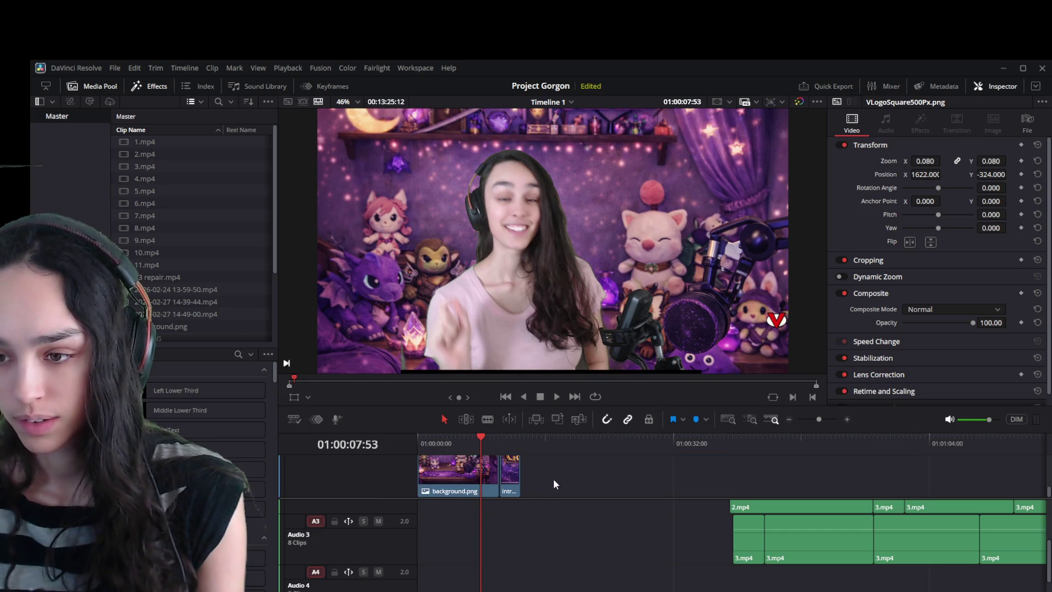
scroll(553, 478, up, 3)
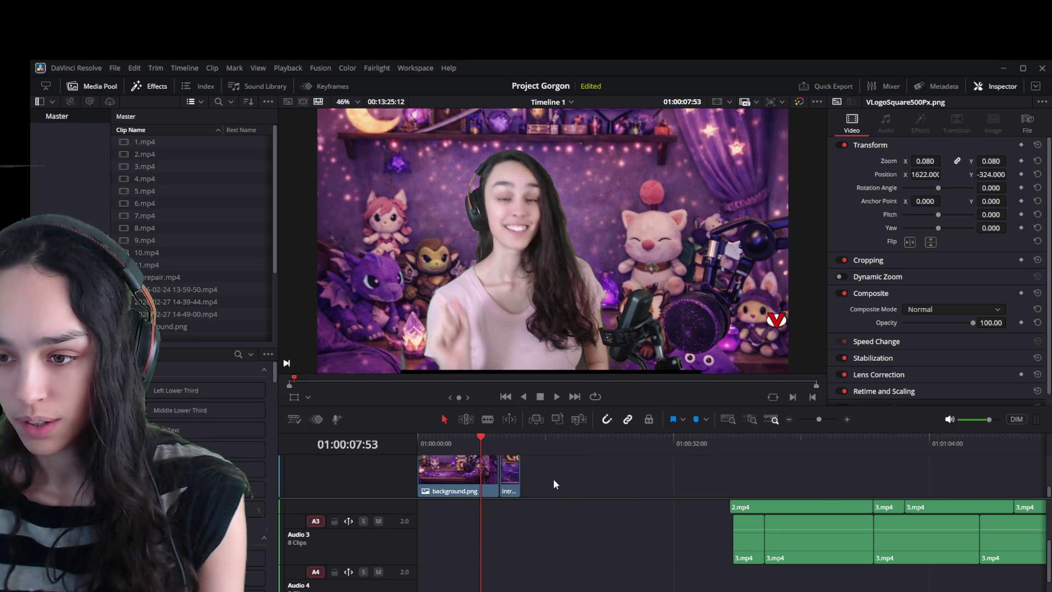
scroll(568, 522, up, 3)
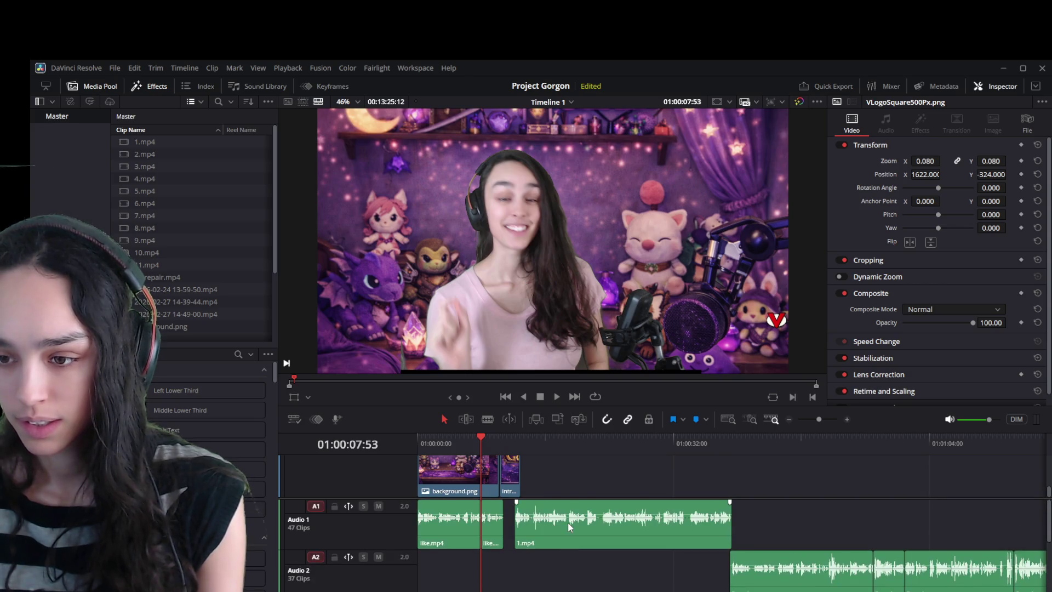
scroll(552, 480, up, 2)
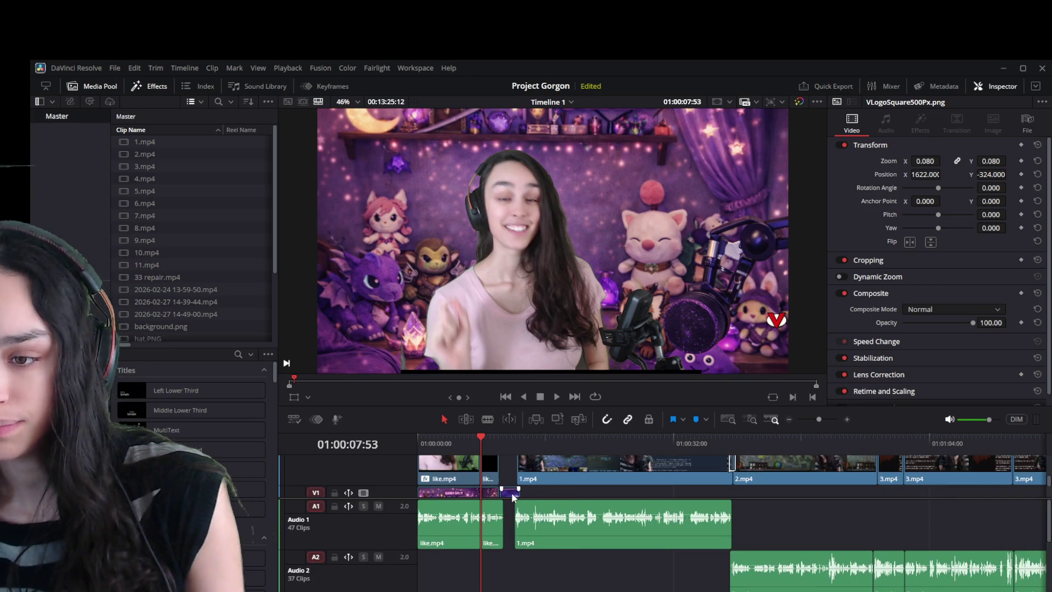
click(511, 492)
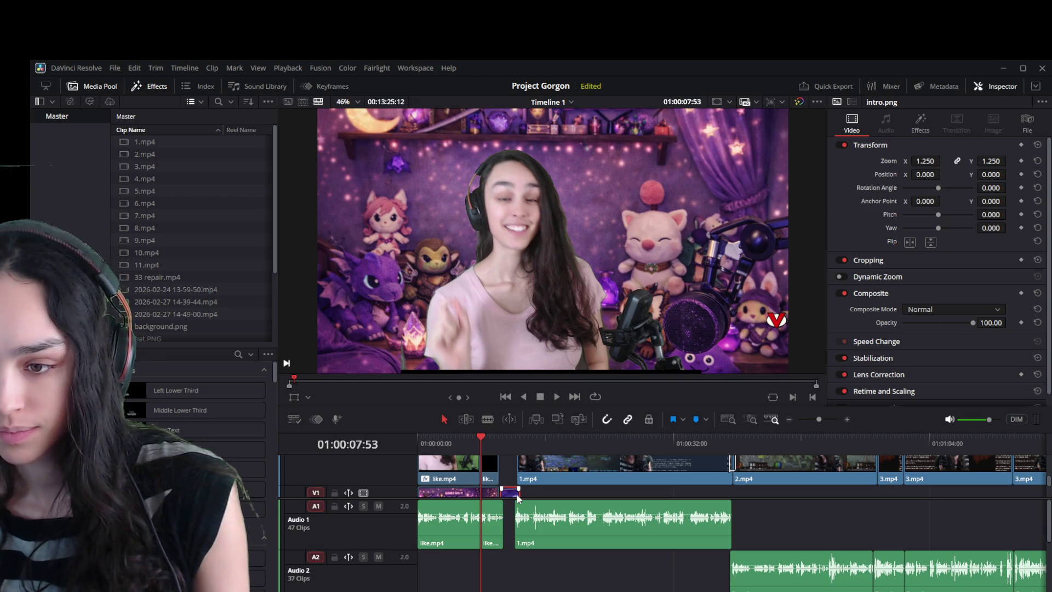
drag(518, 494, 510, 477)
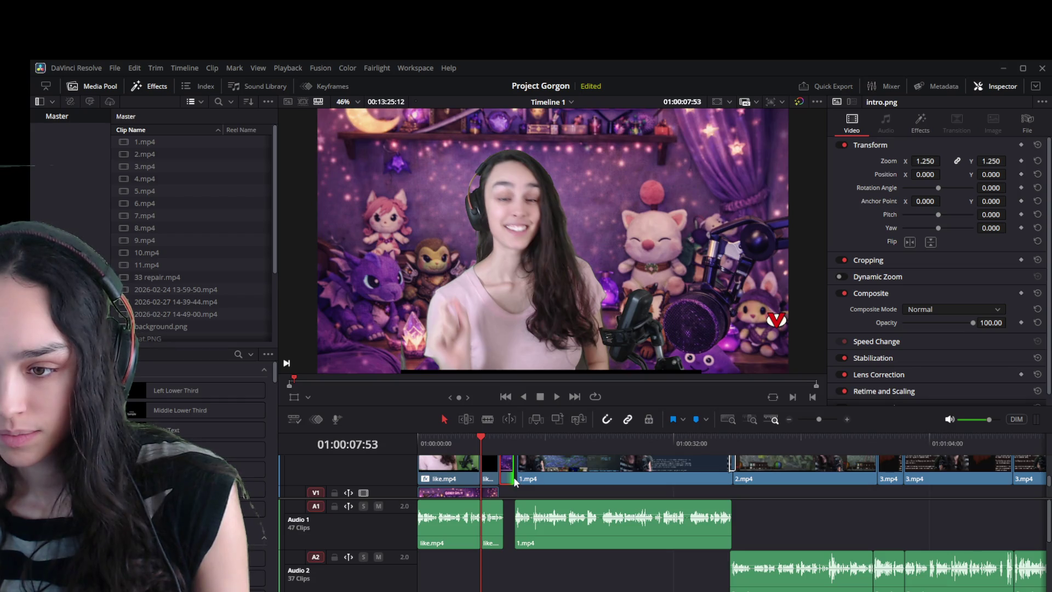
Try deleting the gap between like.mp4 and 1.mp4, then undo the removal.
scroll(515, 485, up, 2)
scroll(512, 487, down, 1)
scroll(509, 484, down, 3)
scroll(511, 475, down, 2)
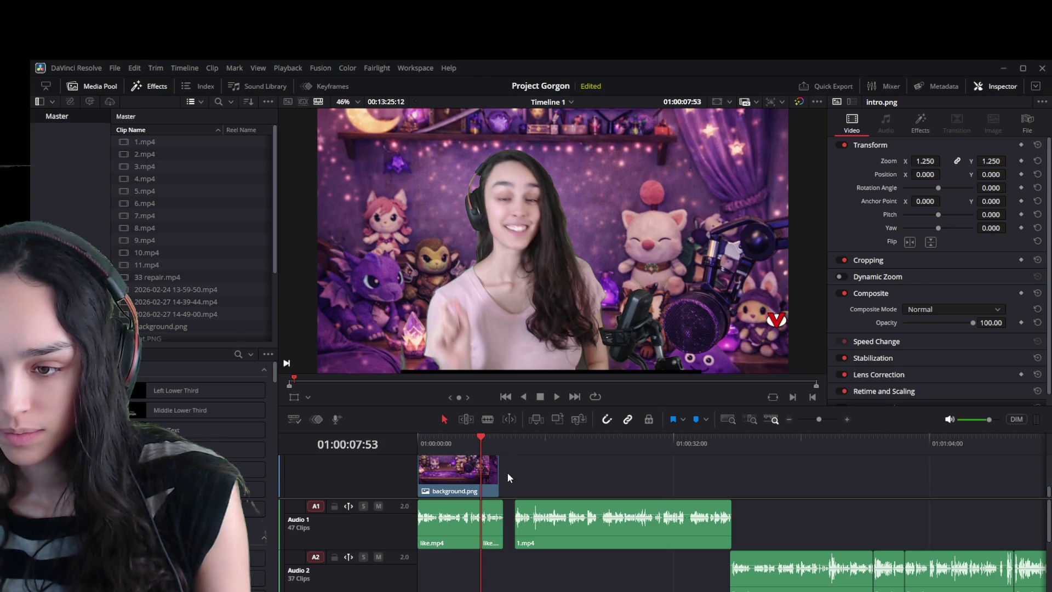
scroll(508, 495, up, 2)
click(508, 472)
click(508, 465)
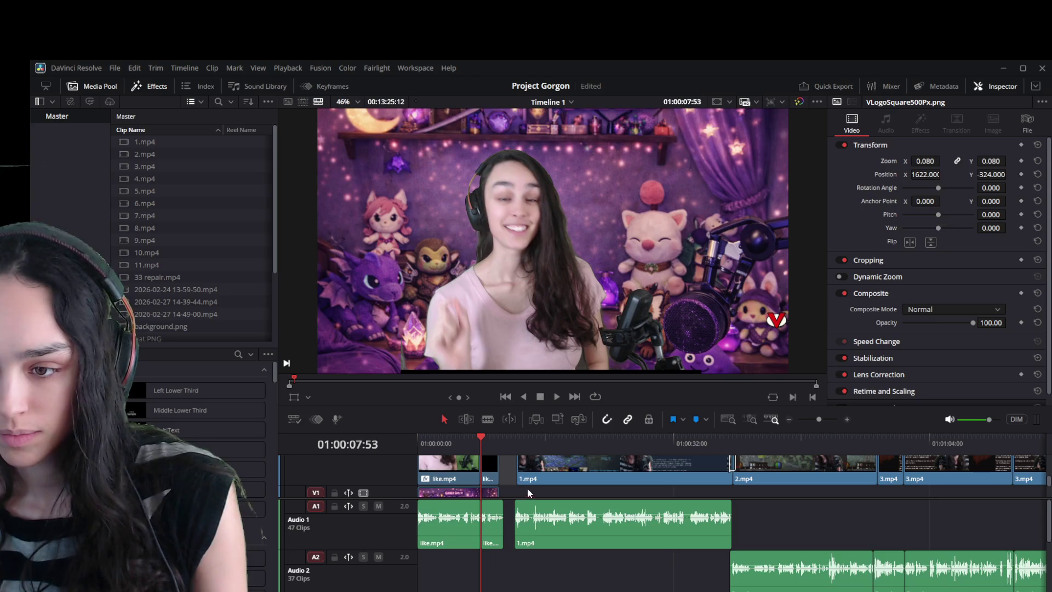
key(Delete)
scroll(528, 499, down, 2)
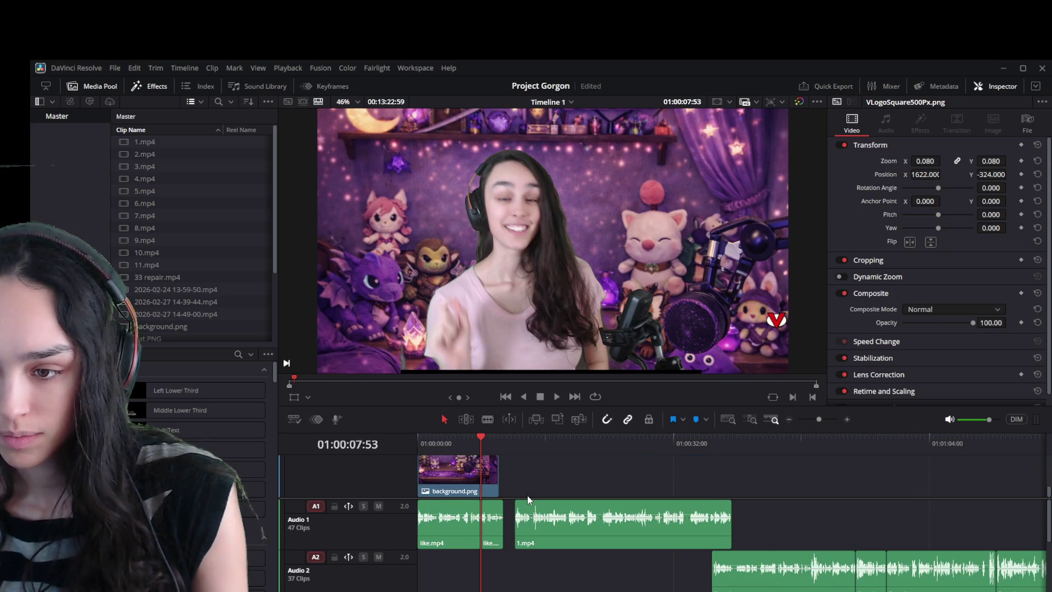
scroll(514, 486, up, 2)
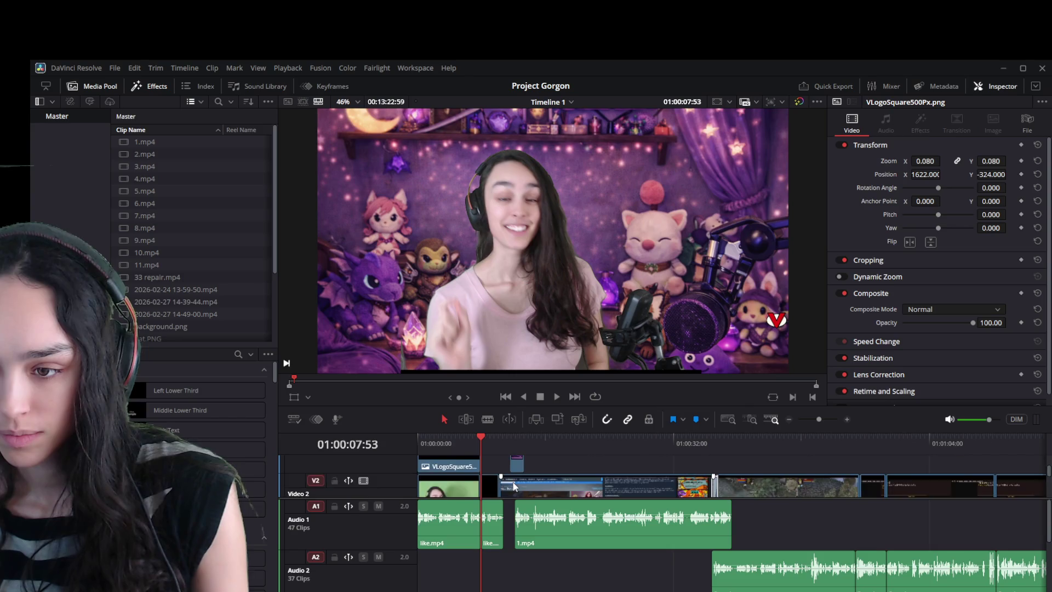
key(ctrl+z)
Link the 1.mp4 video and audio clips together with Ctrl+Alt+L.
scroll(514, 486, down, 2)
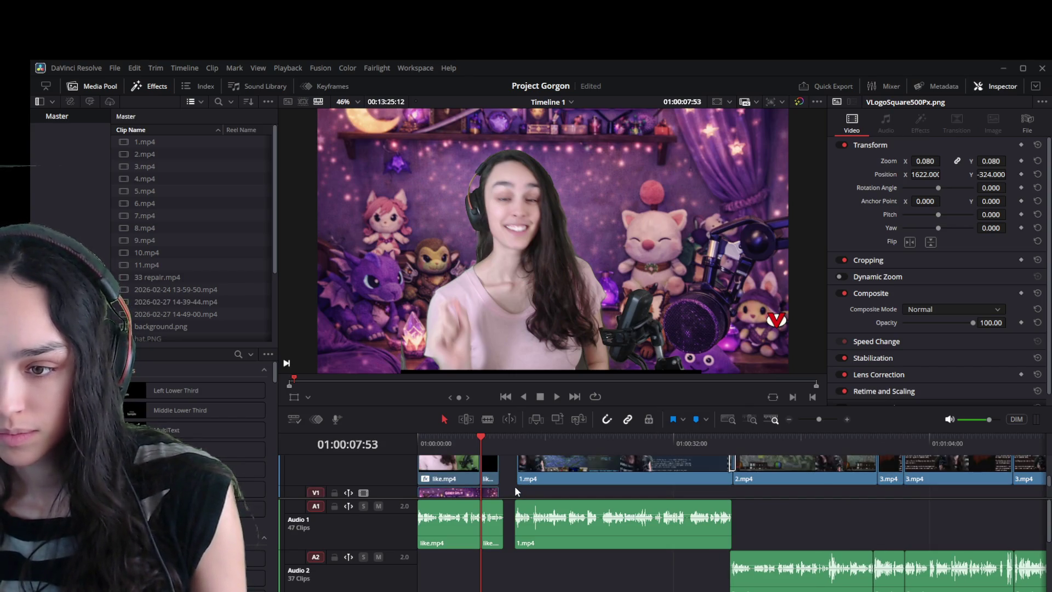
click(555, 517)
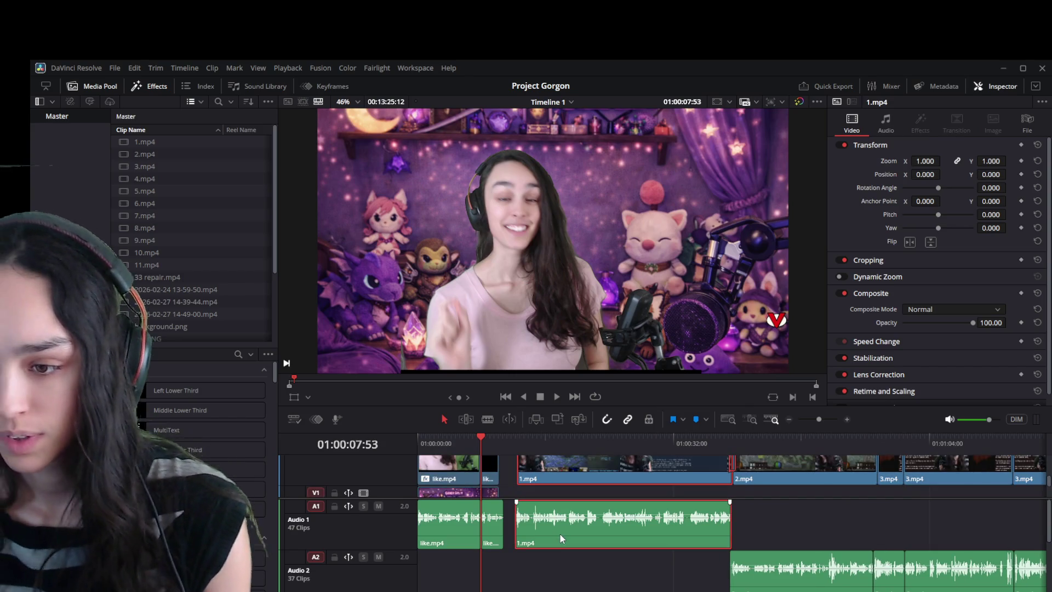
key(ctrl+alt+l)
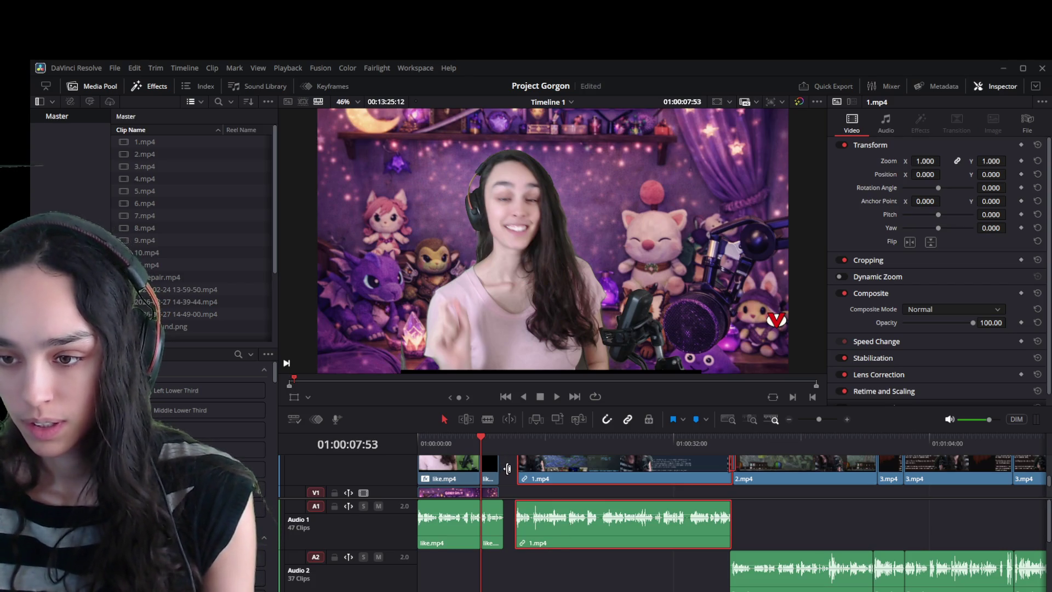
Delete the gap between like.mp4 and 1.mp4 so 1.mp4 follows directly.
click(508, 469)
click(539, 472)
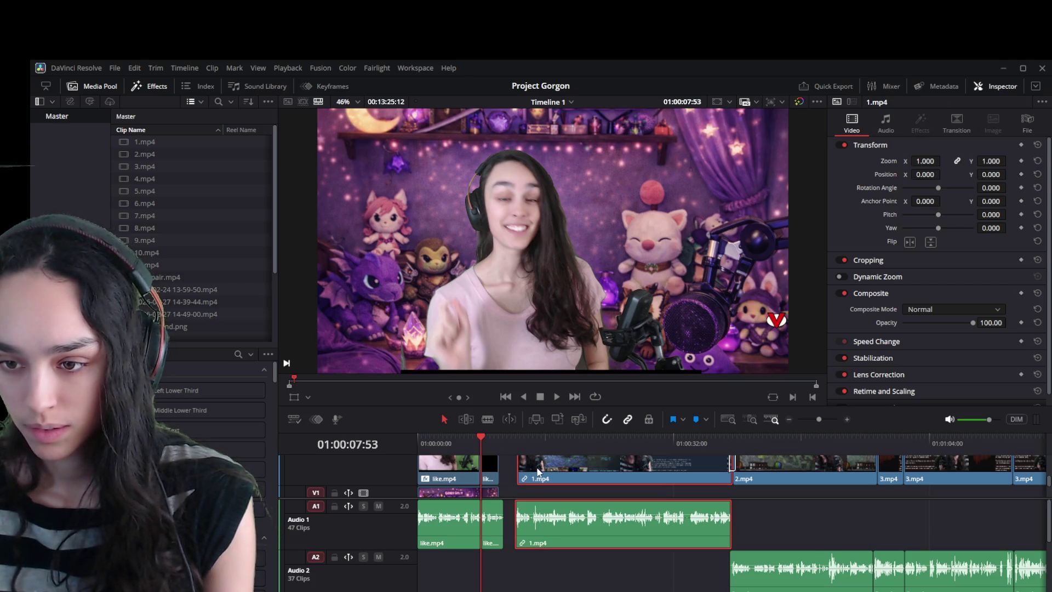
click(508, 475)
key(Delete)
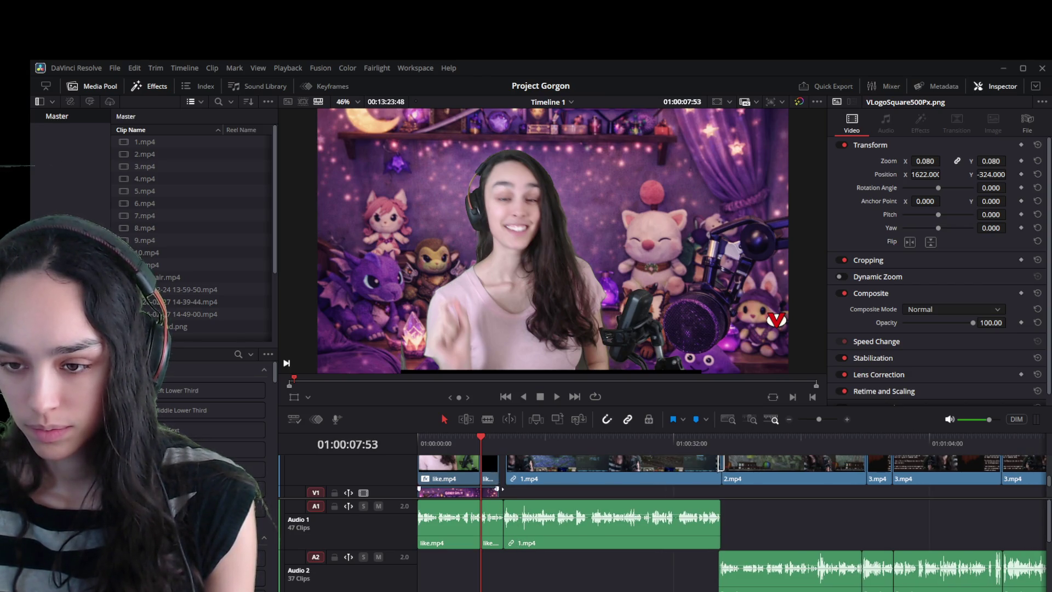
Set the playhead to 01:00:16:43 and move the intro.png clip slightly earlier.
scroll(499, 489, down, 2)
scroll(499, 489, up, 2)
click(551, 440)
scroll(518, 488, up, 2)
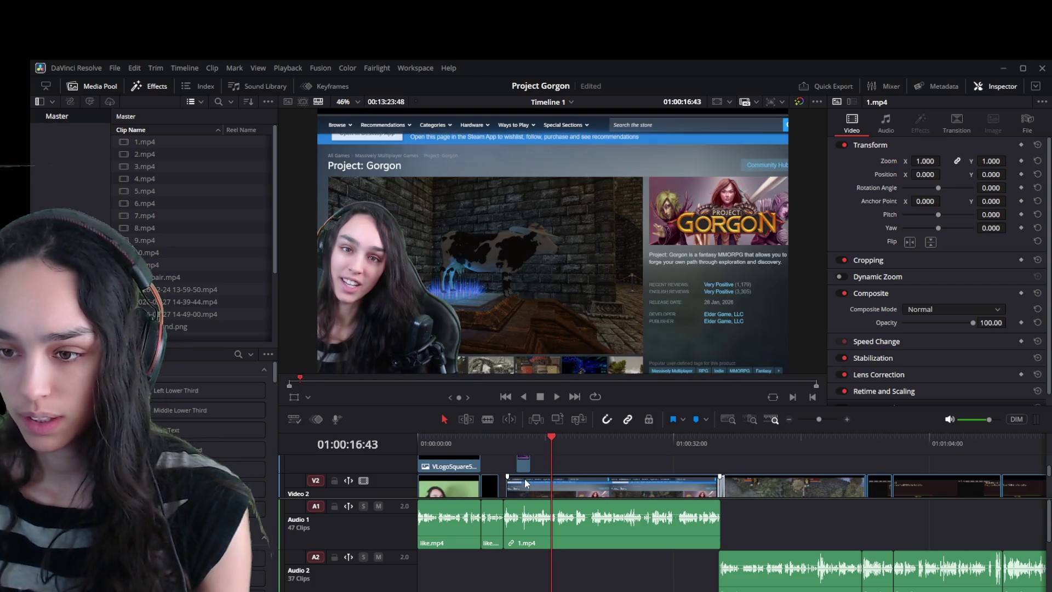
drag(522, 466, 512, 467)
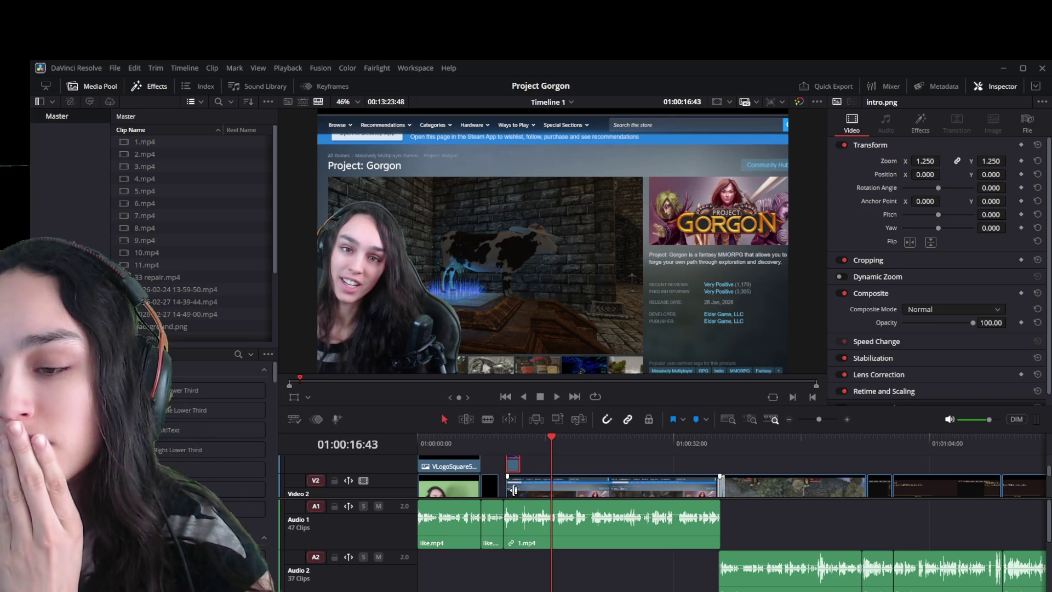
Review the cut around 01:00:10:15 with playback, then zoom the timeline in.
click(514, 489)
scroll(516, 486, down, 2)
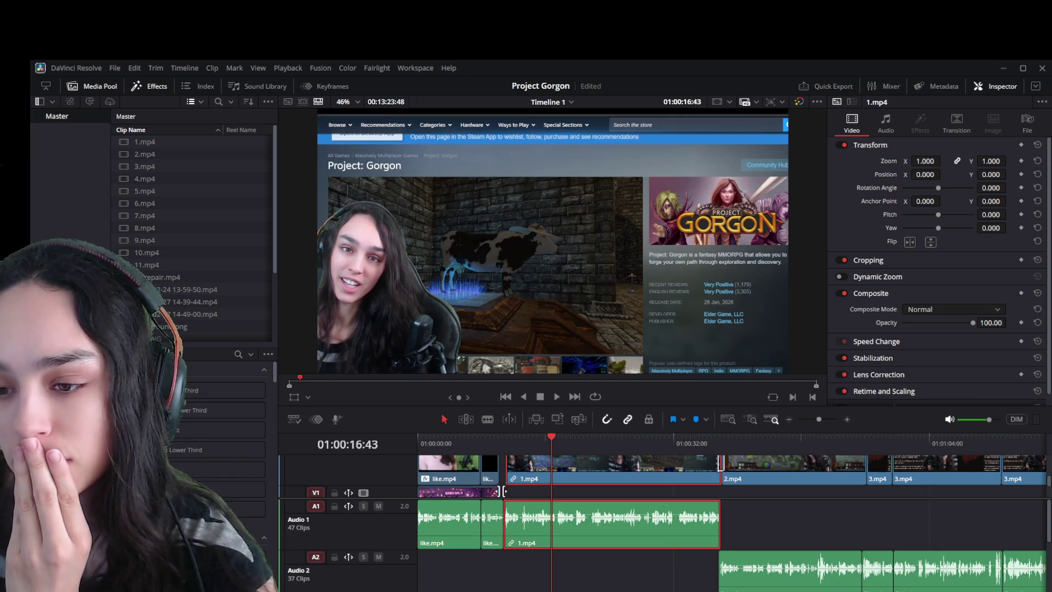
click(496, 521)
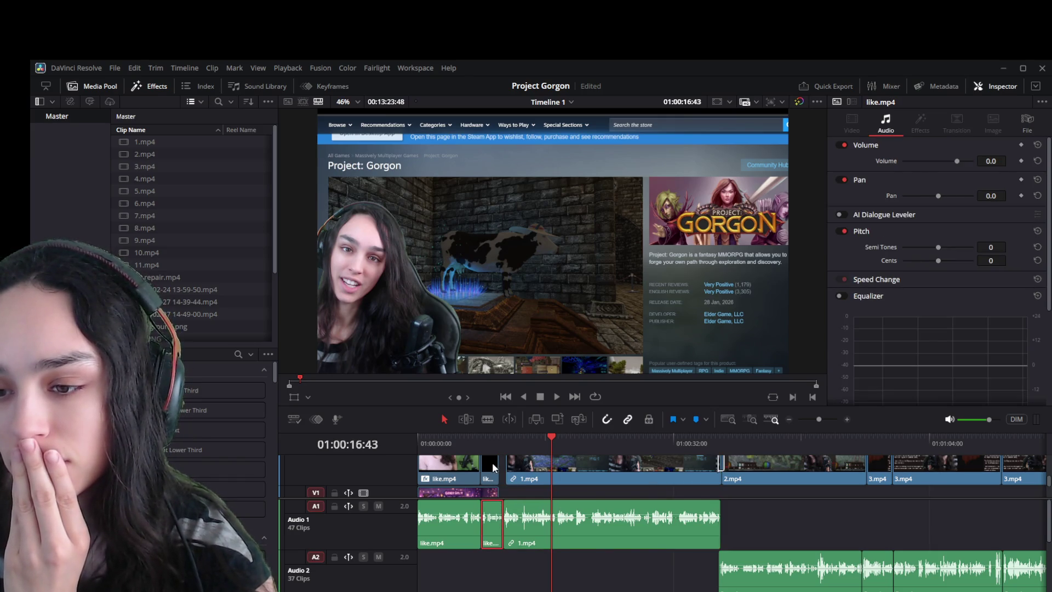
click(499, 446)
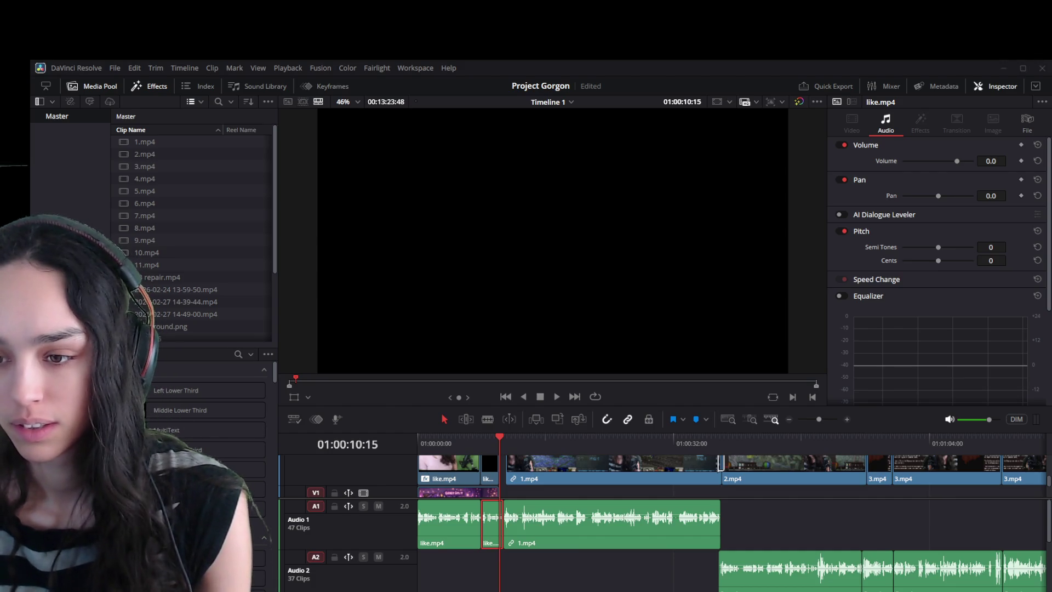
click(498, 442)
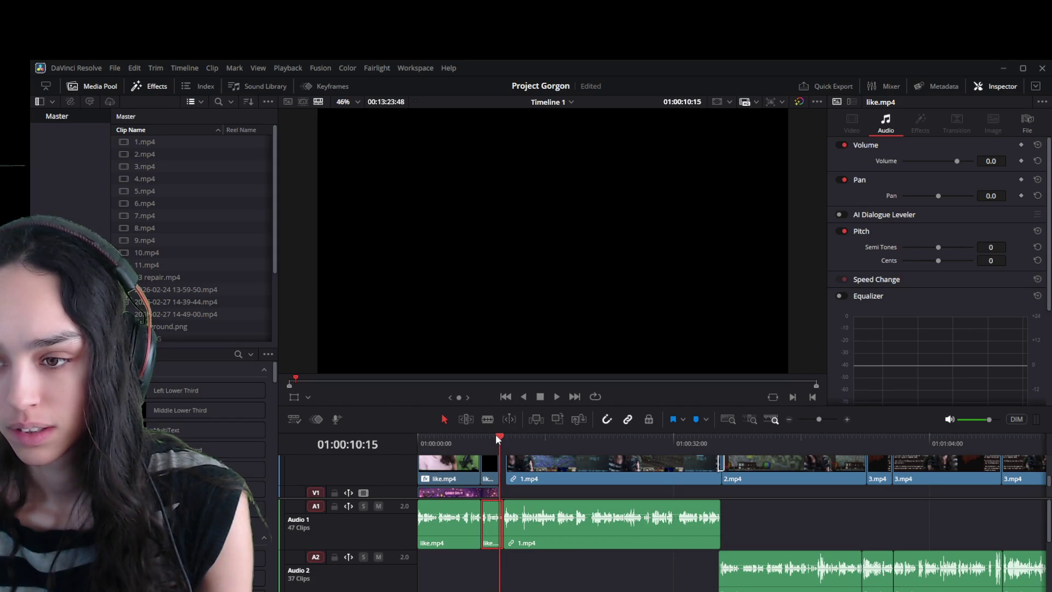
click(494, 433)
key(space)
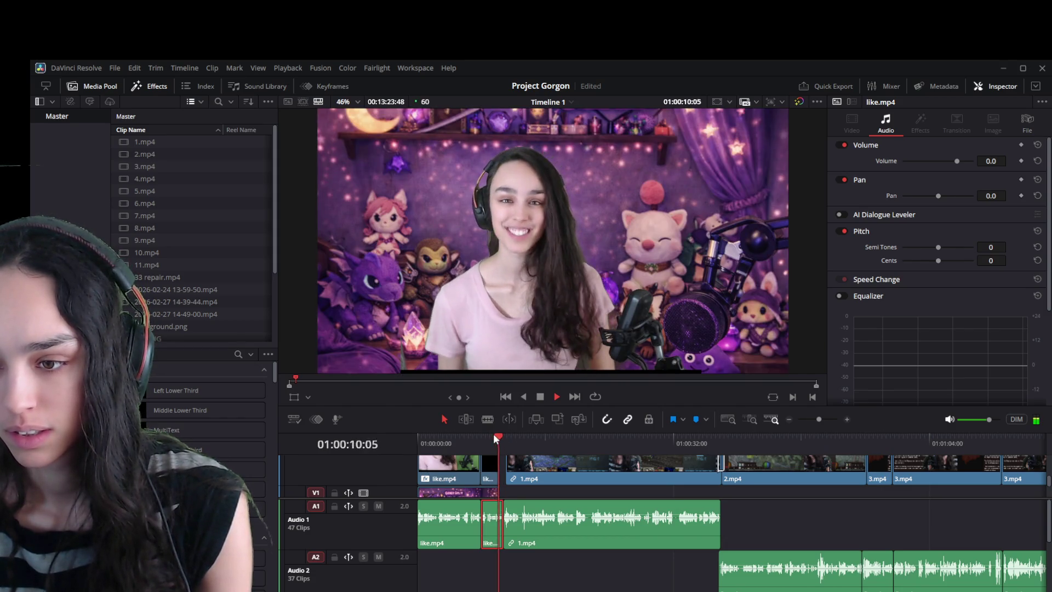
key(space)
key(ctrl+equal)
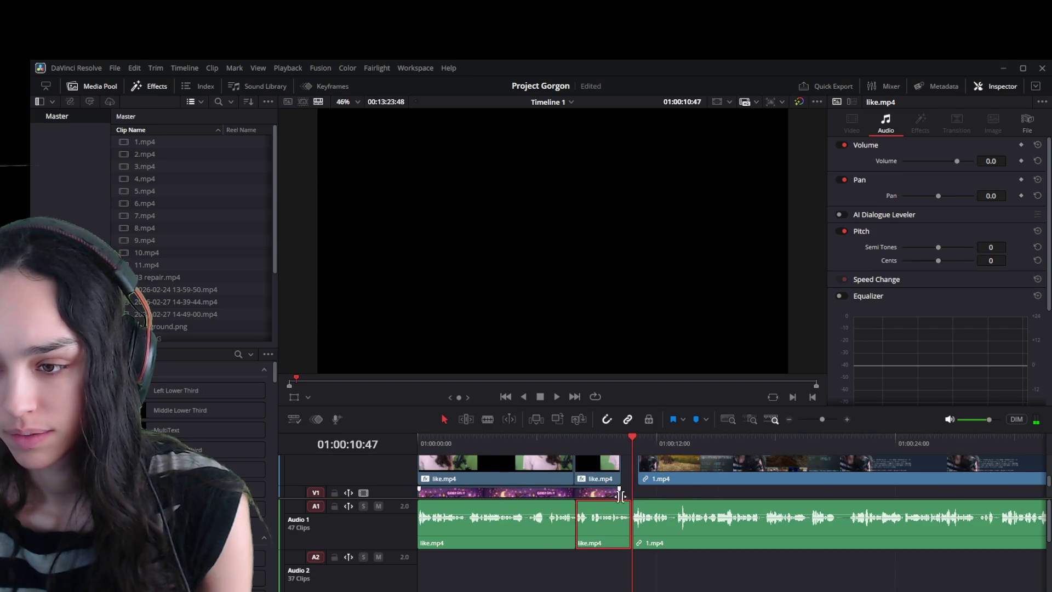
Align intro.png to start at the playhead and play back the intro section.
scroll(657, 466, up, 3)
scroll(658, 463, down, 1)
drag(659, 460, 644, 460)
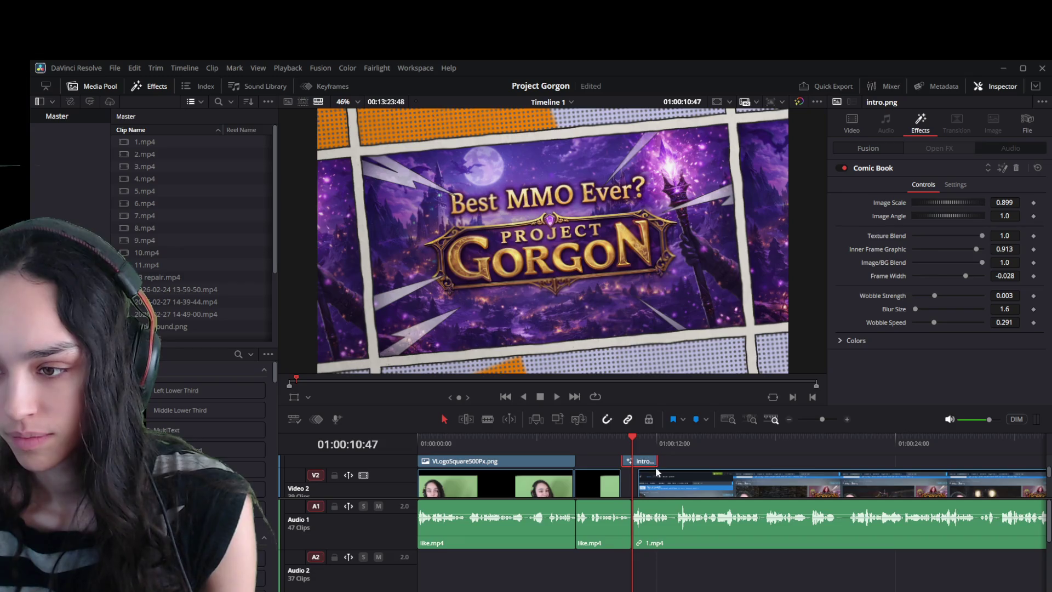
scroll(657, 480, down, 2)
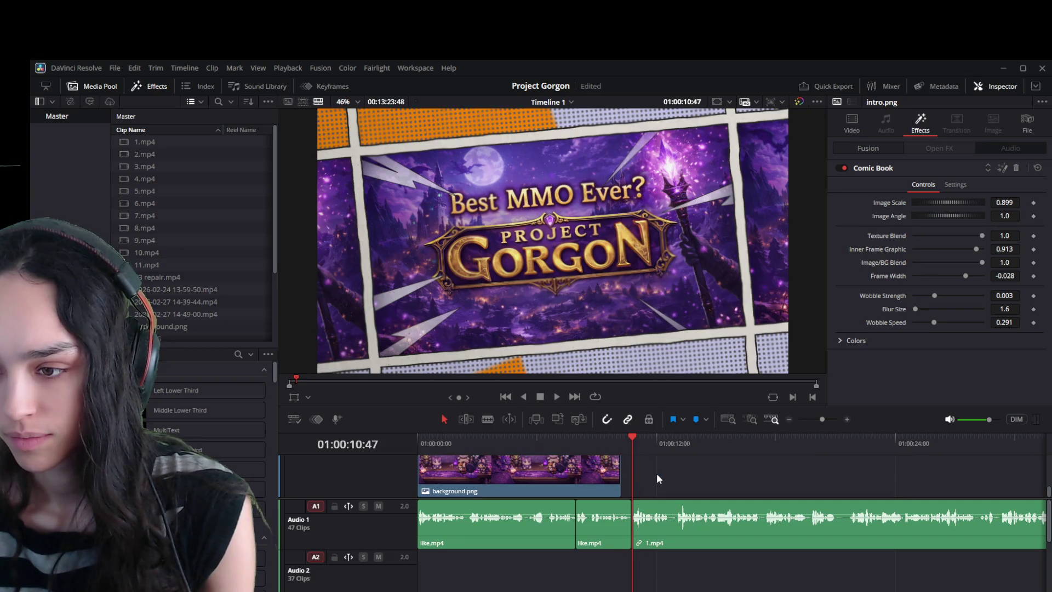
click(604, 434)
key(space)
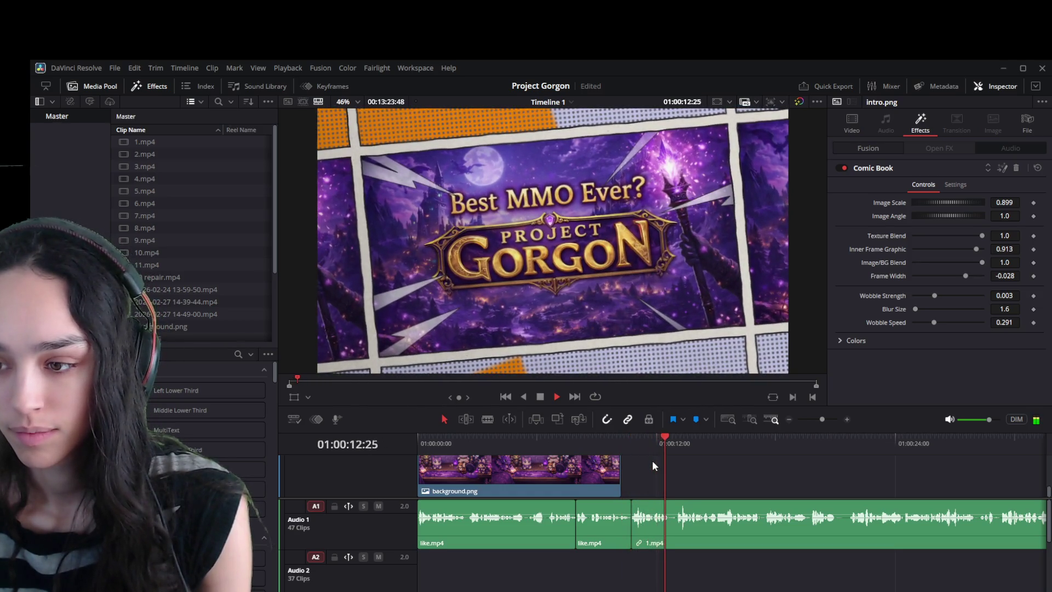
key(space)
drag(638, 448, 634, 444)
Review 1.mp4 on Video 2 from 01:00:11:09, trying a split there and undoing it.
scroll(662, 481, up, 2)
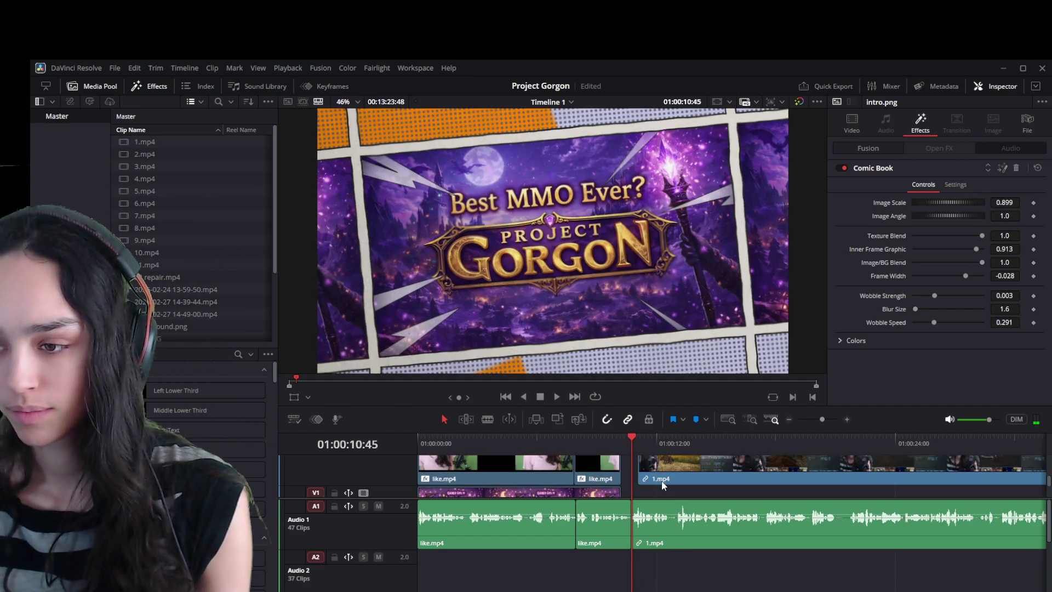
click(664, 487)
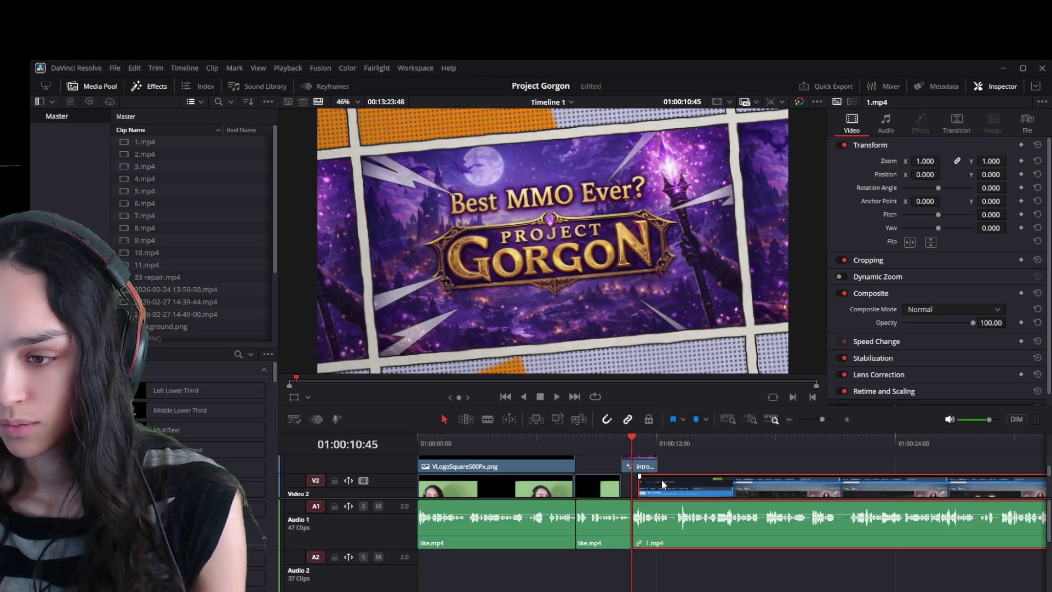
ctrl+scroll(662, 531, up, 5)
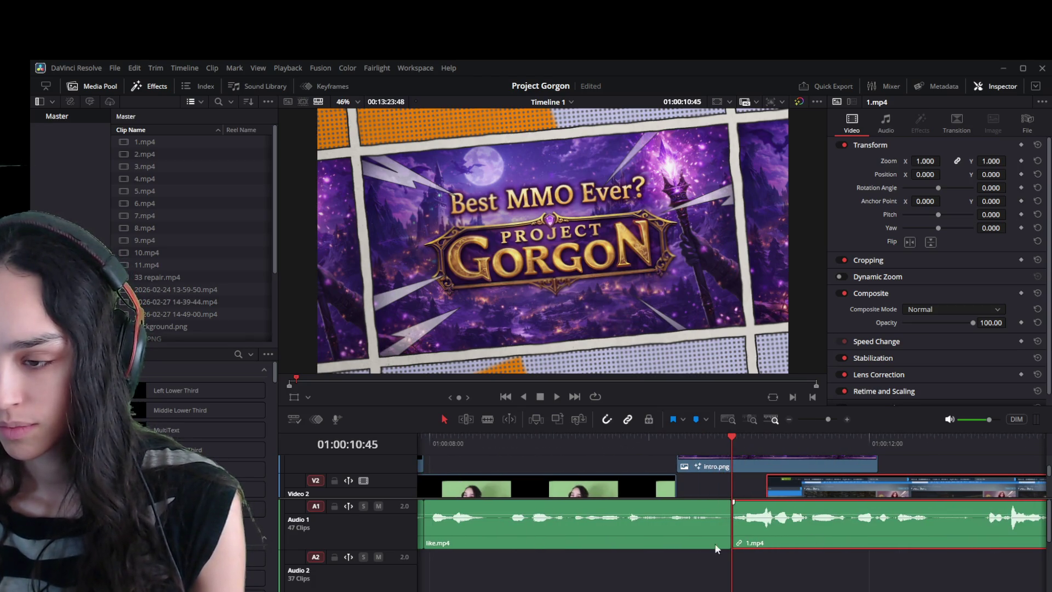
scroll(772, 540, right, 3)
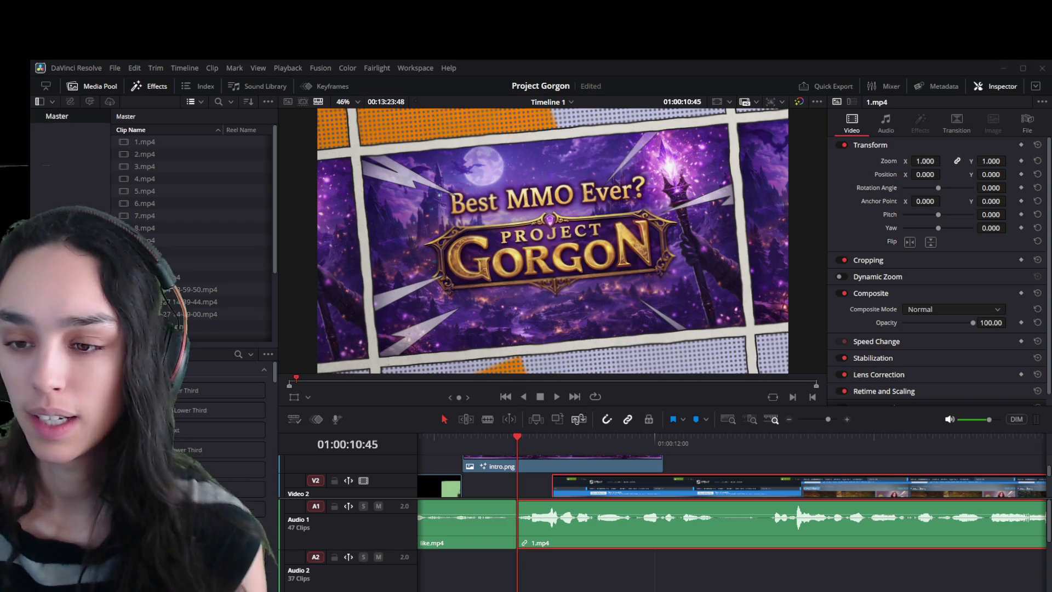
drag(535, 445, 561, 444)
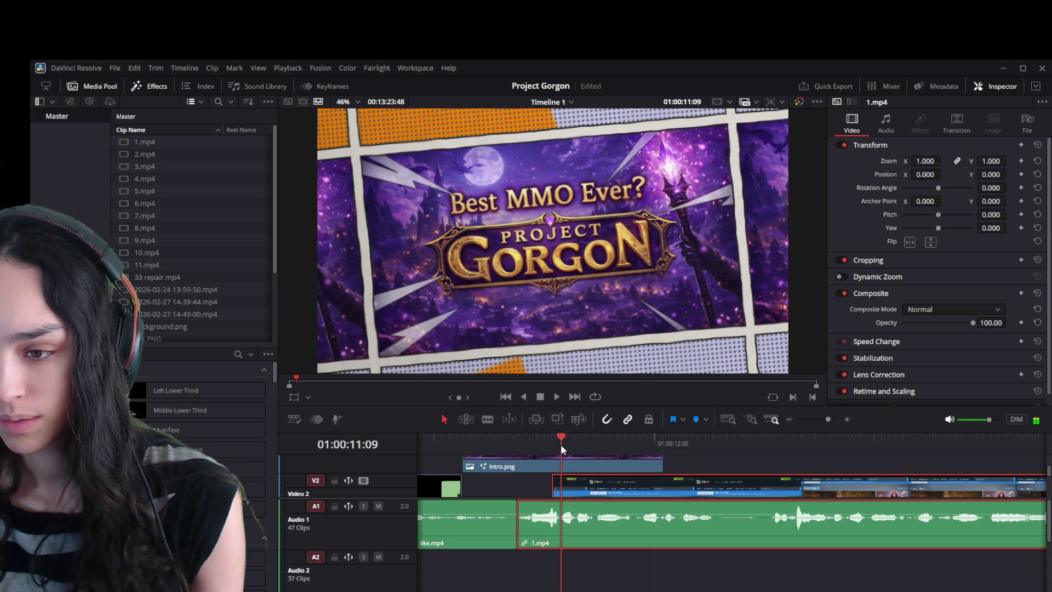
scroll(568, 478, up, 2)
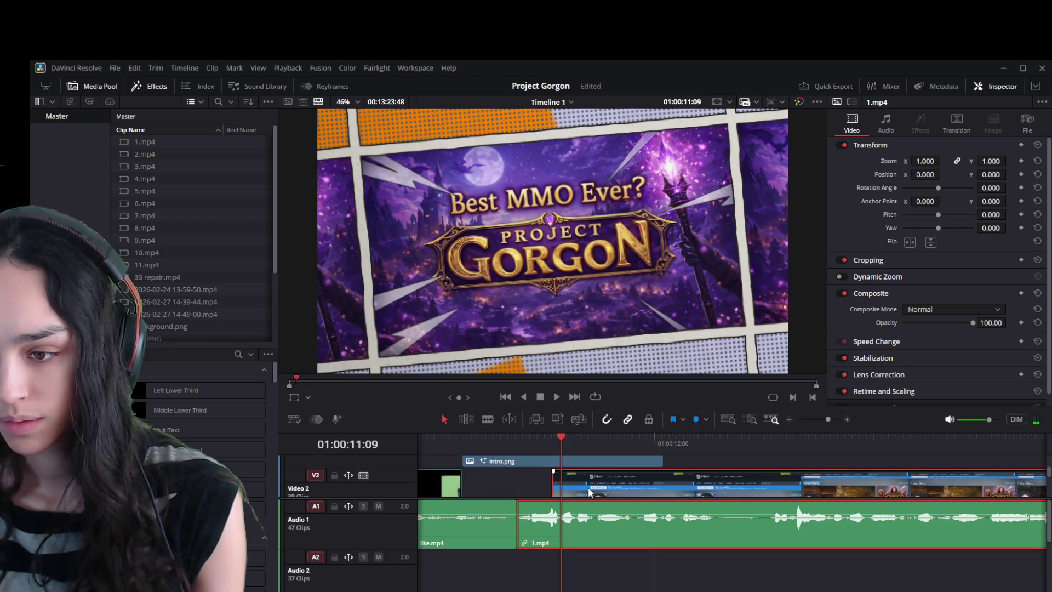
scroll(589, 489, down, 2)
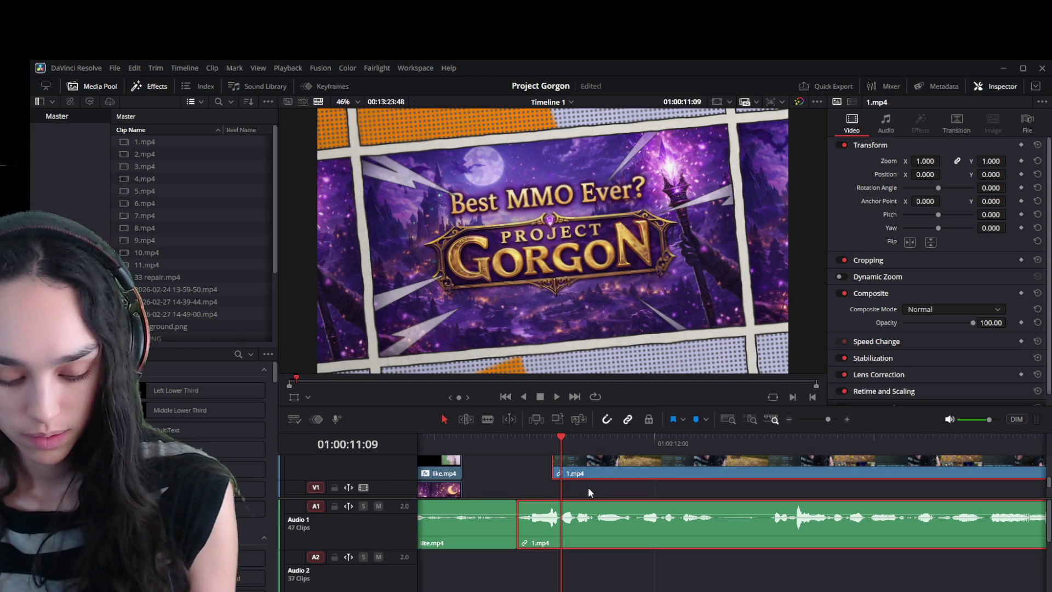
key(space)
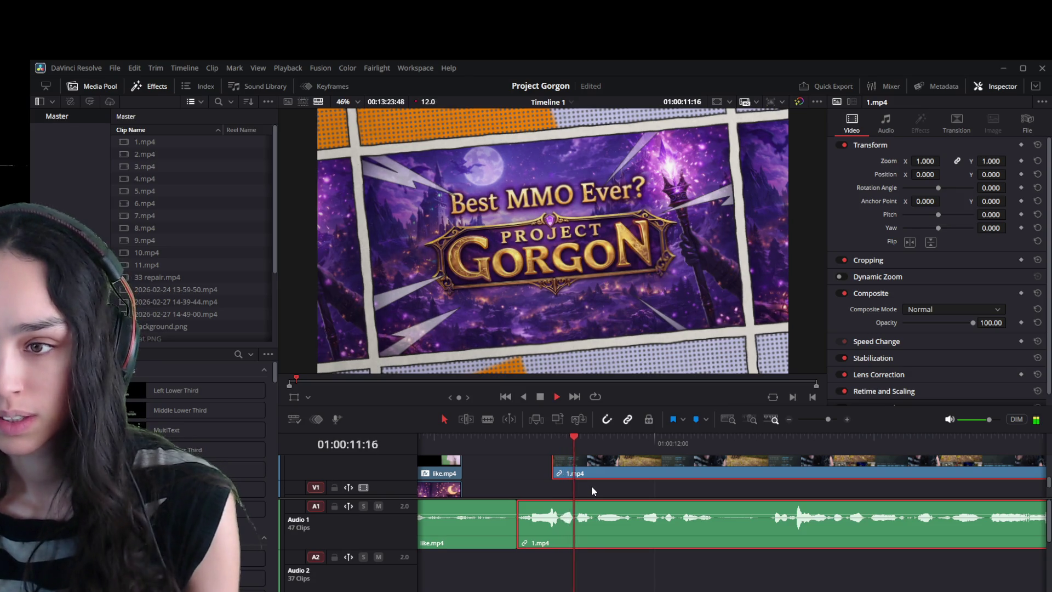
drag(580, 443, 558, 446)
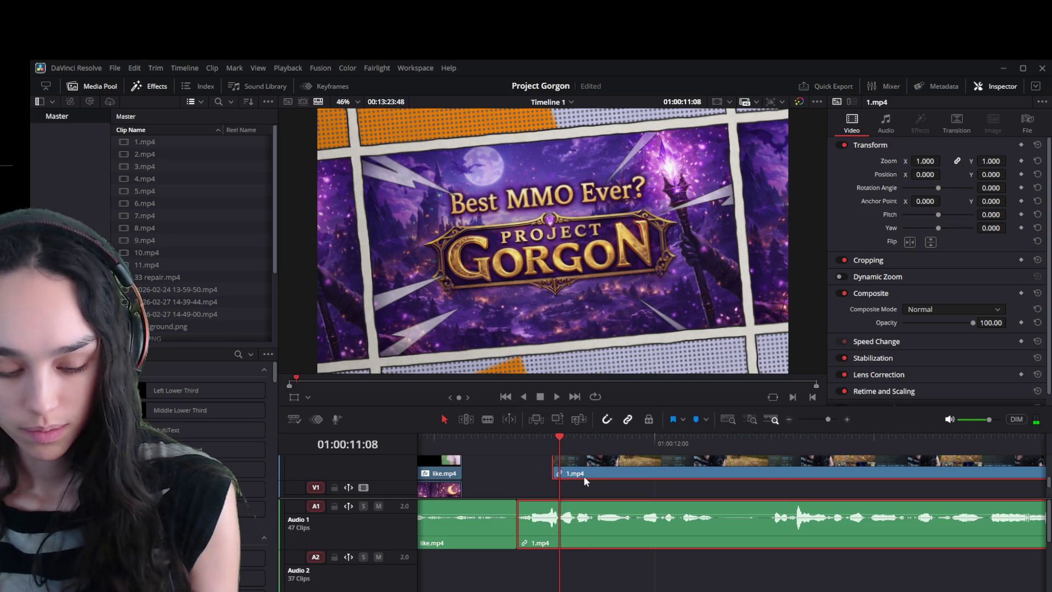
key(ctrl+b)
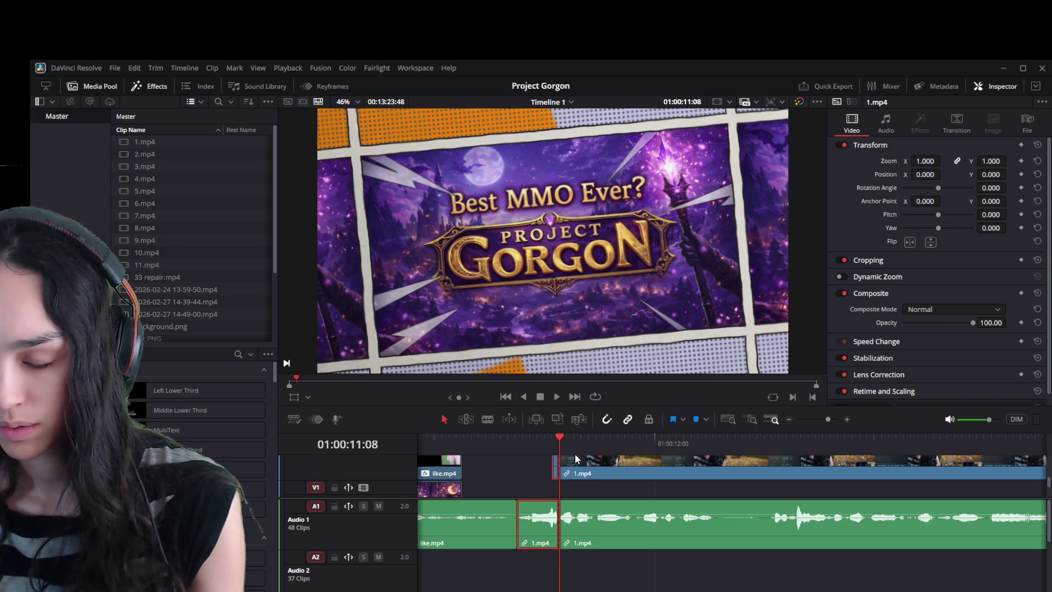
key(ctrl+z)
Delete the leftover intro.png piece before 1.mp4 and link 1.mp4's video and audio.
click(590, 475)
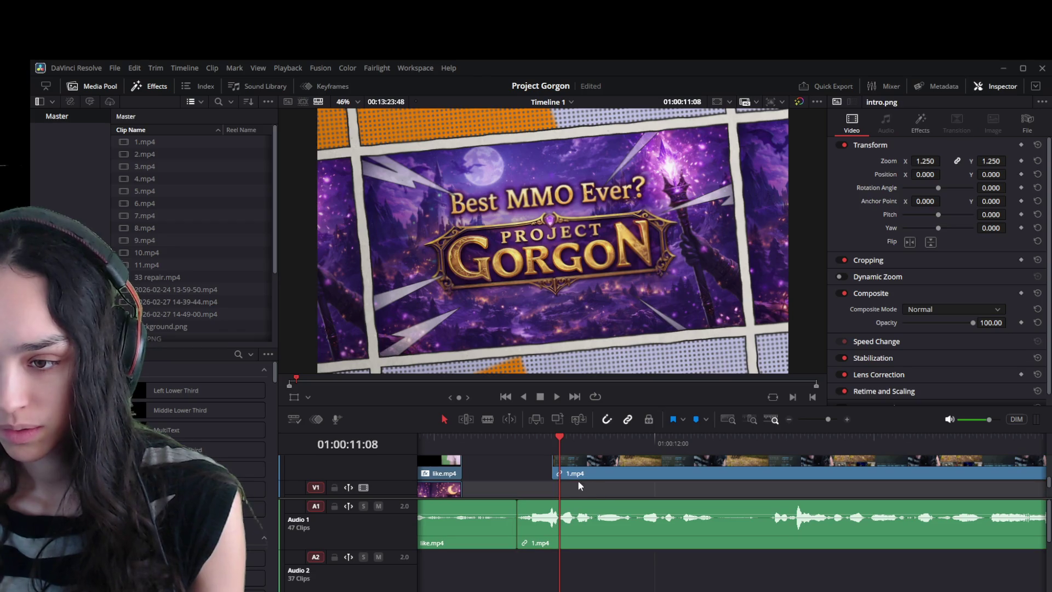
click(534, 473)
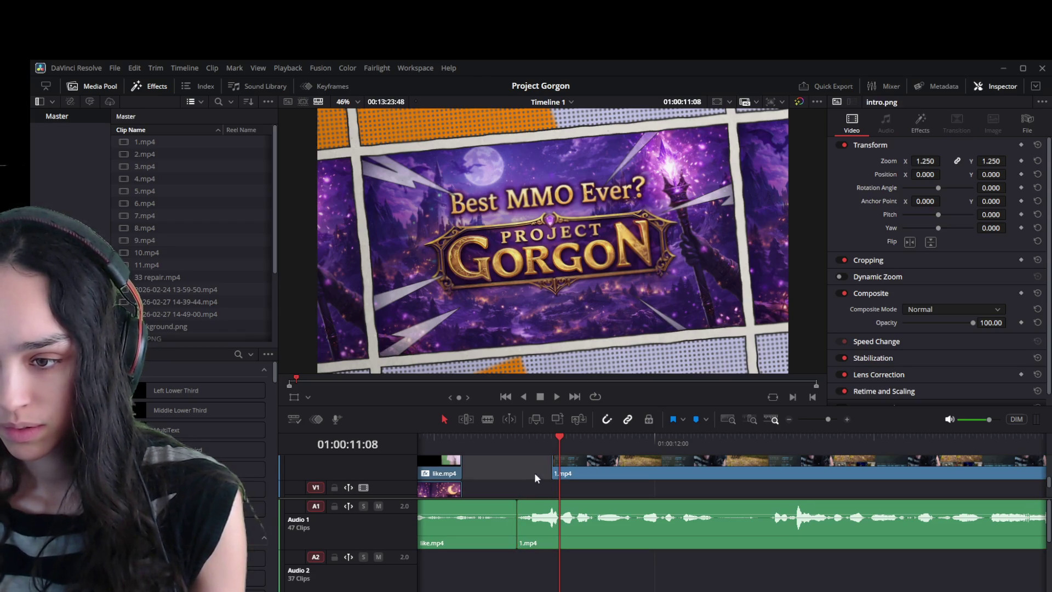
key(Delete)
click(581, 473)
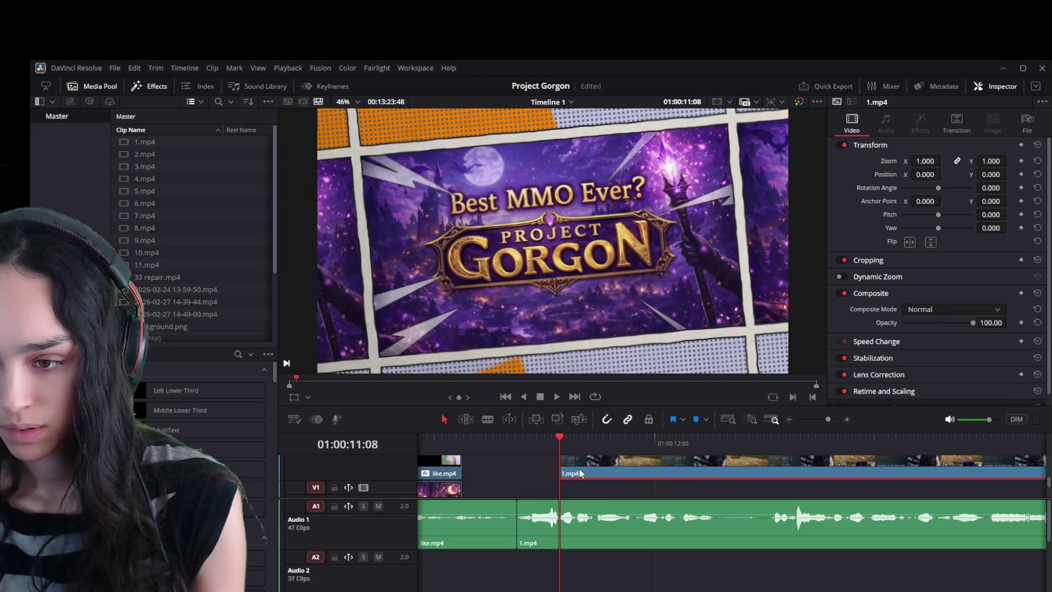
key(ctrl+alt+l)
Split the 1.mp4 audio at the play position and again at 01:00:11:16.
key(ctrl+b)
click(572, 440)
drag(573, 439, 575, 438)
key(ctrl+b)
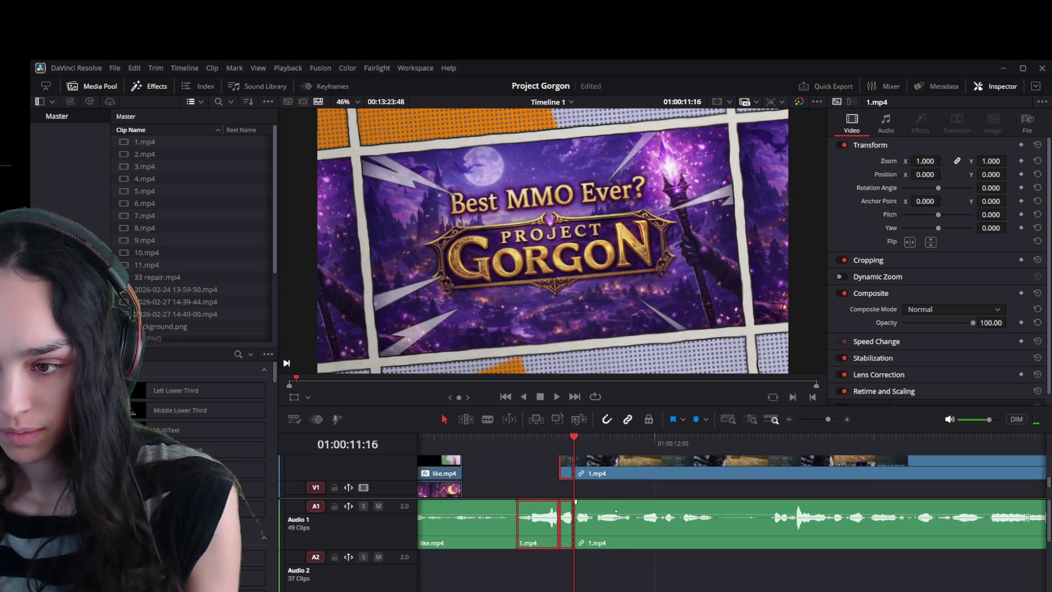
Shorten the intro.png clip on Video 3 from its end.
click(548, 489)
scroll(548, 489, up, 2)
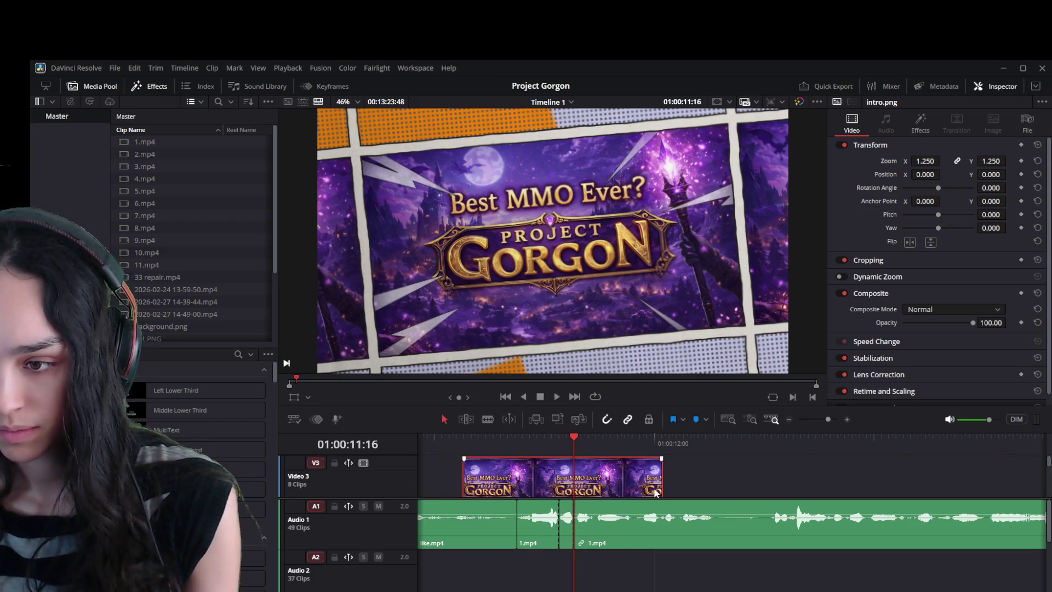
drag(661, 485, 519, 483)
scroll(543, 476, down, 2)
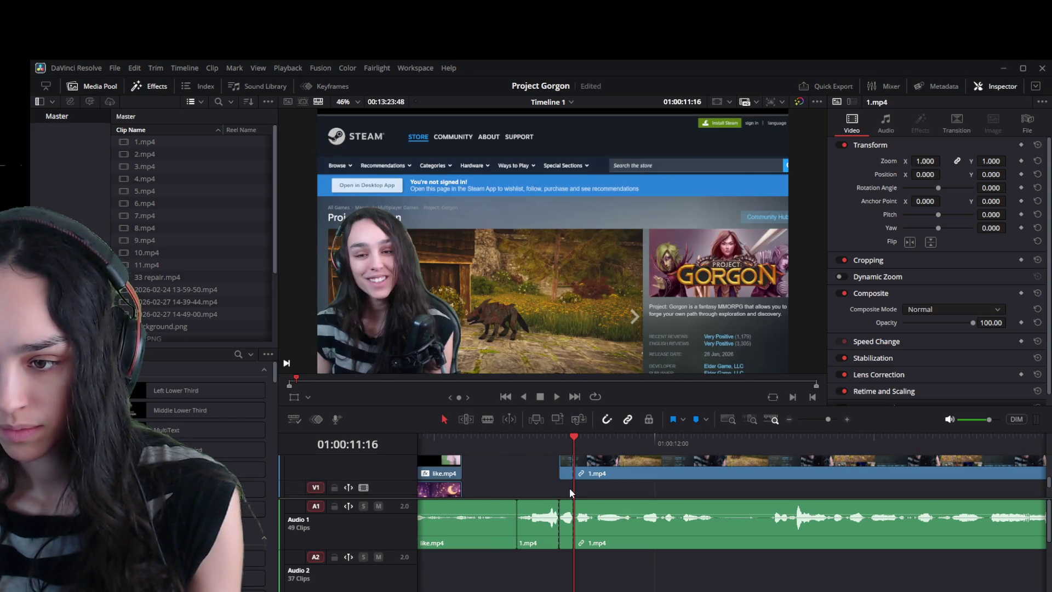
Ripple-delete the small cut-out audio piece and save the project.
click(566, 526)
key(ctrl+s)
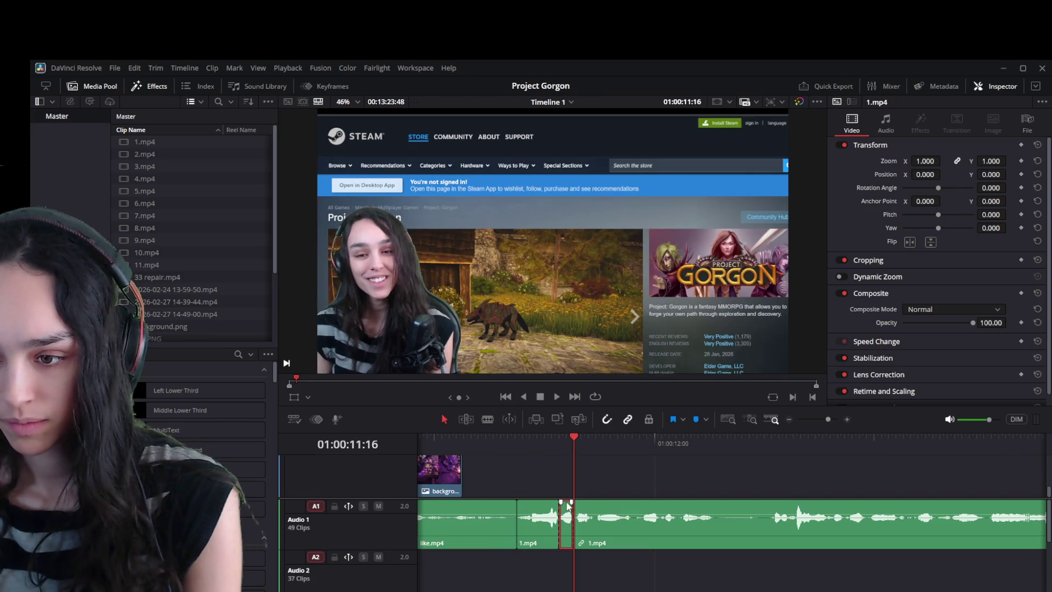
scroll(559, 481, down, 2)
key(shift+Delete)
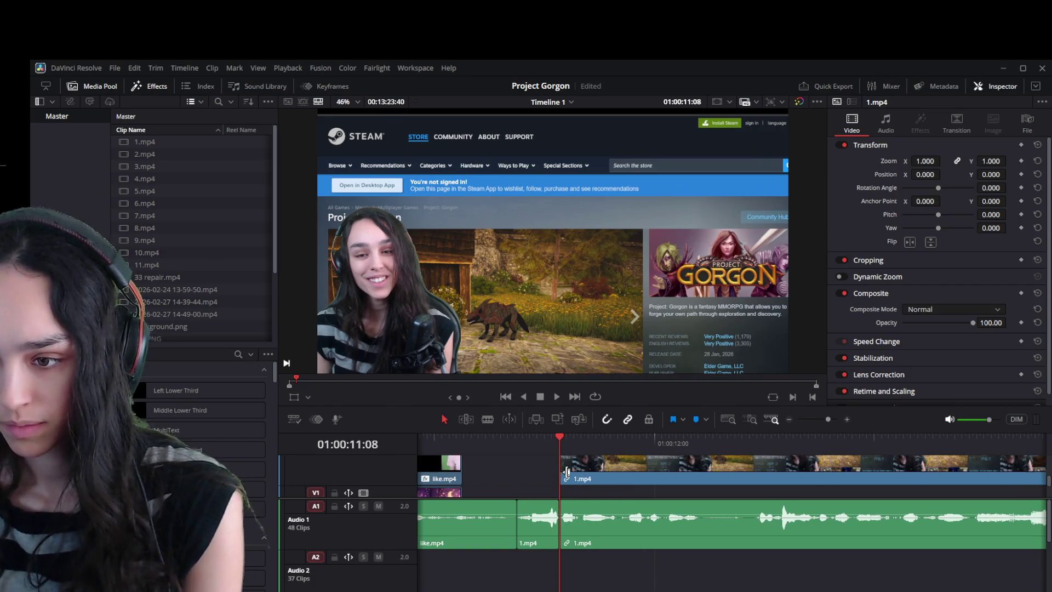
scroll(565, 474, up, 2)
key(ctrl+s)
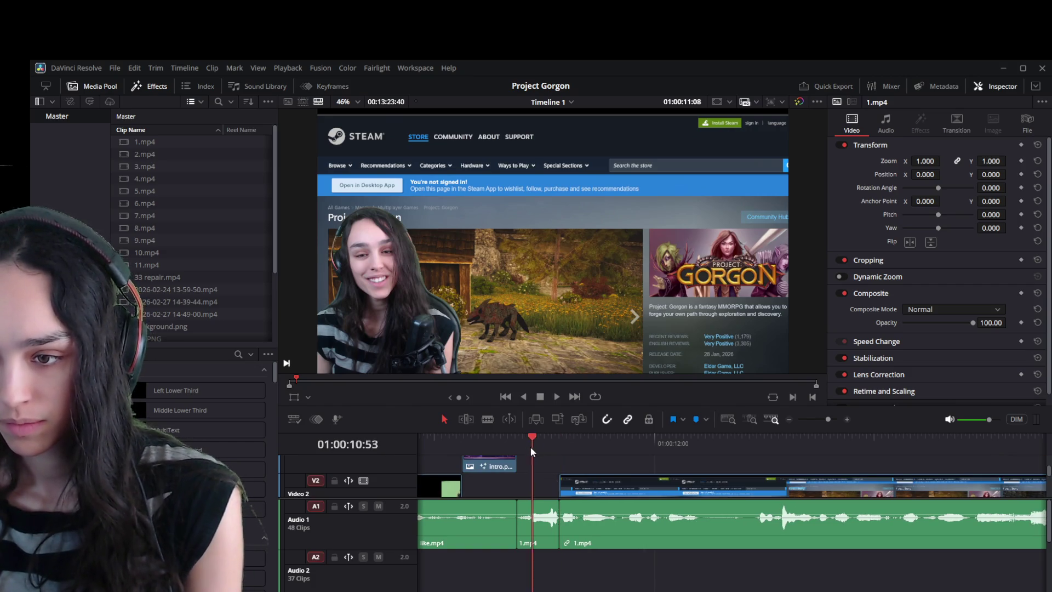
Play back across the cut from about 01:00:10:53.
click(527, 445)
key(space)
click(525, 443)
key(space)
Trim the short 1.mp4 piece to end at 01:00:11:05 and slide the later 1.mp4 clip left to meet it.
click(532, 445)
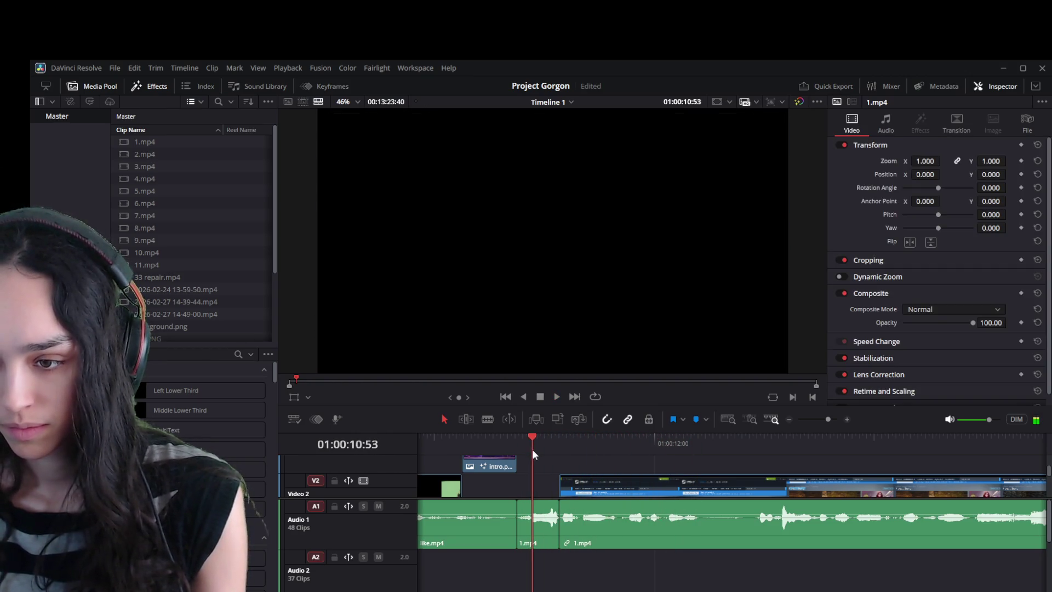
click(553, 534)
scroll(636, 548, up, 5)
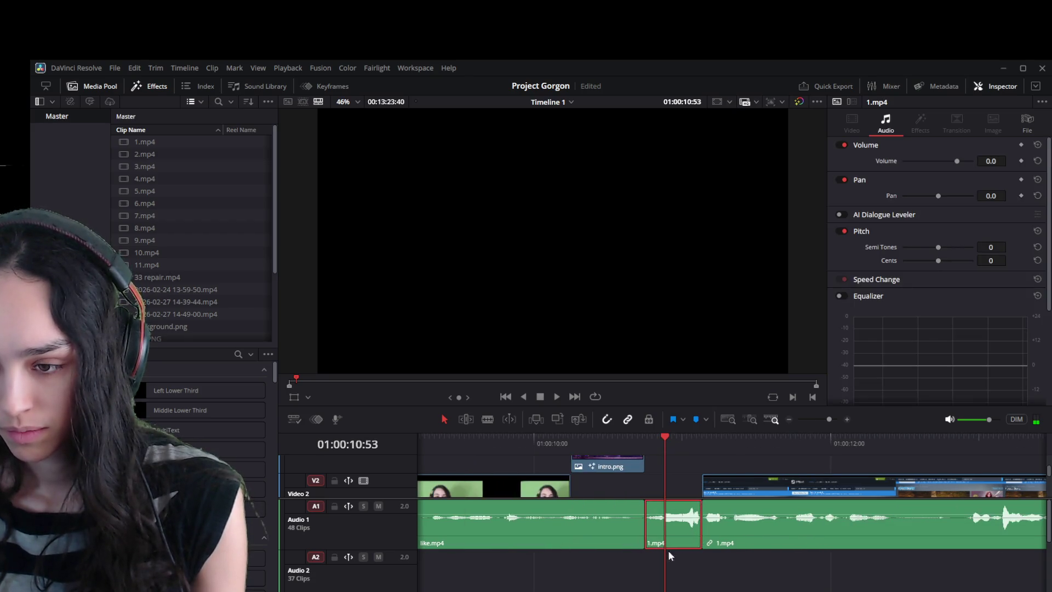
click(766, 446)
drag(767, 449, 789, 456)
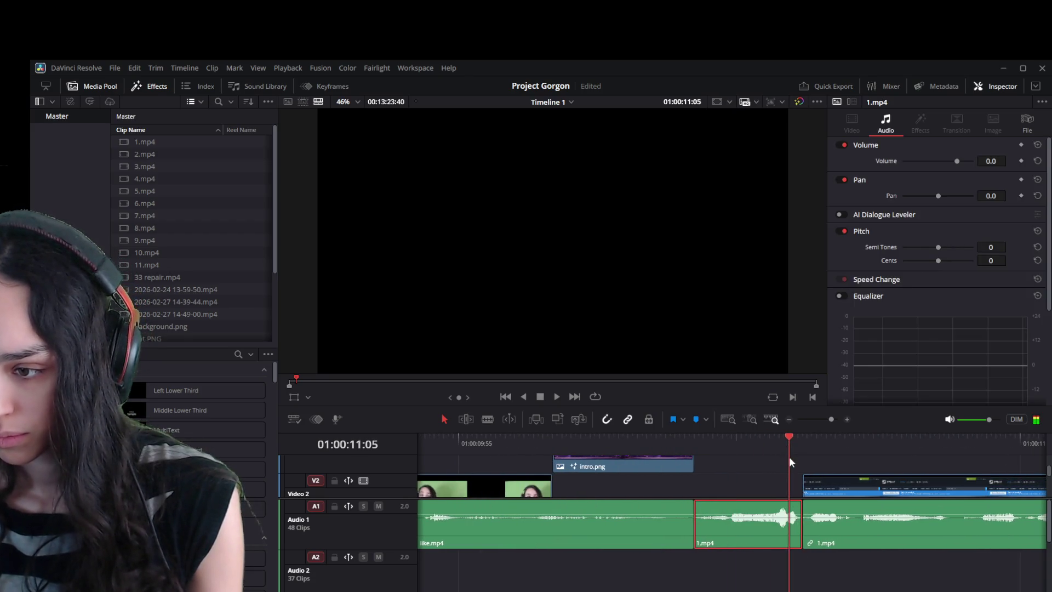
mouse_move(801, 524)
mouse_down()
mouse_move(783, 524)
mouse_move(792, 526)
mouse_up()
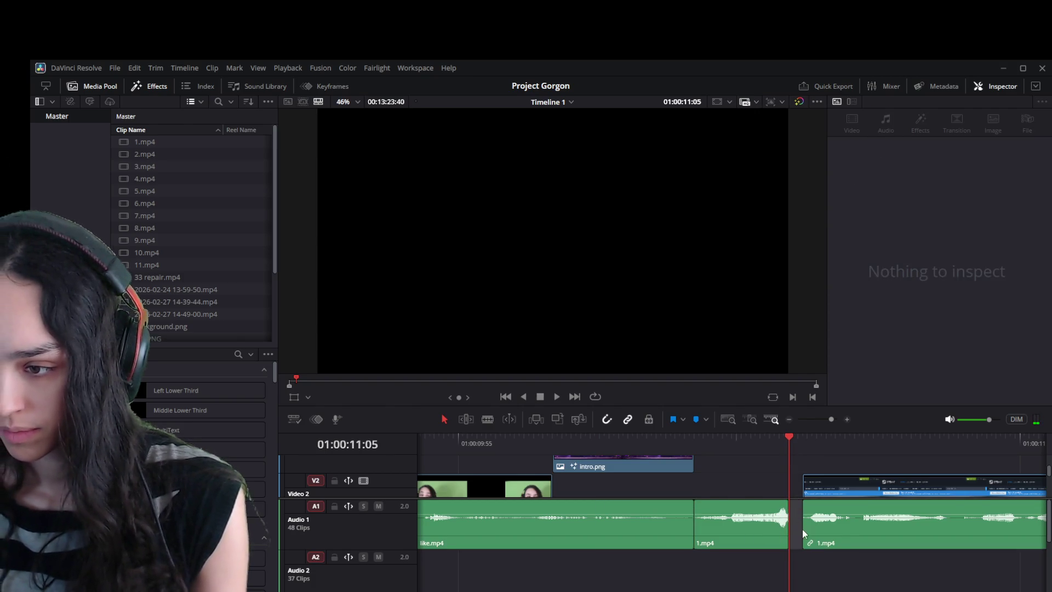
drag(805, 525, 792, 525)
click(738, 437)
key(space)
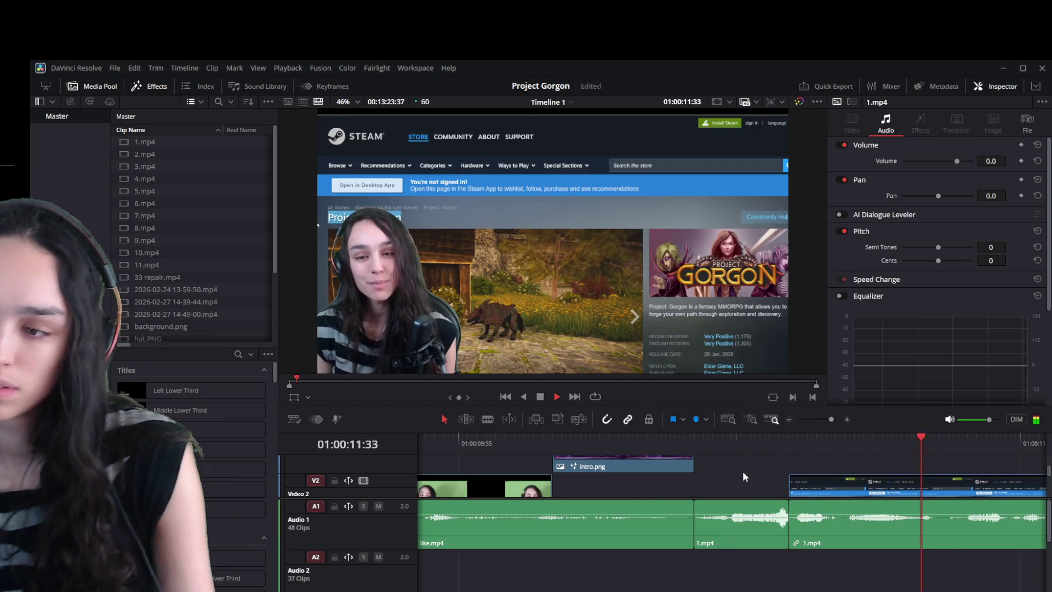
Trim the later 1.mp4 clip's start to 01:00:11:05 and delete the gap before it.
drag(767, 448, 816, 453)
key(space)
click(829, 515)
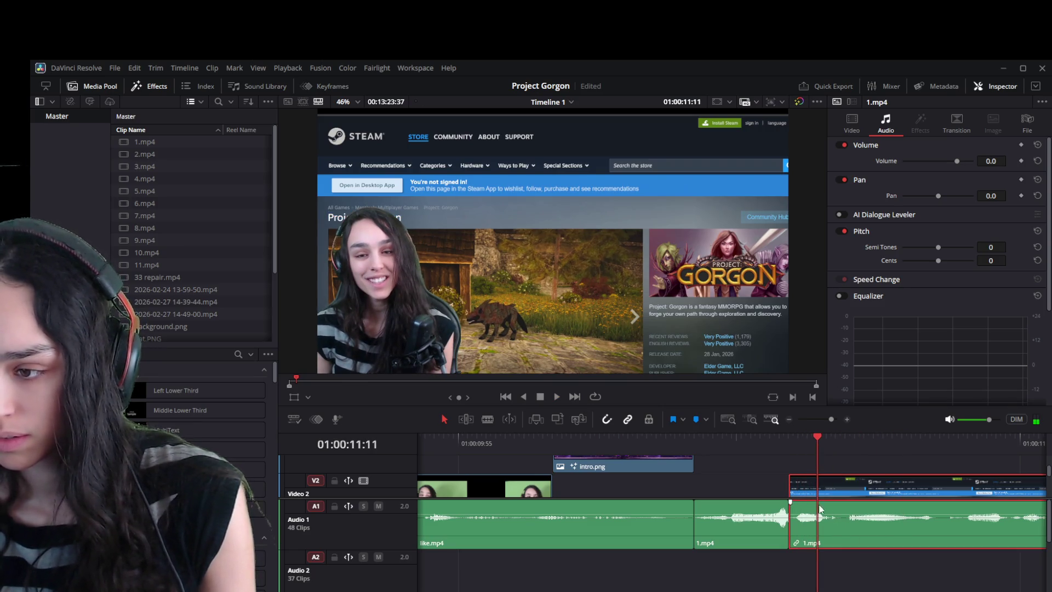
drag(790, 490, 818, 515)
click(805, 520)
key(Delete)
Play back over the join from about 01:00:10:41 to 01:00:12:19.
key(space)
click(760, 448)
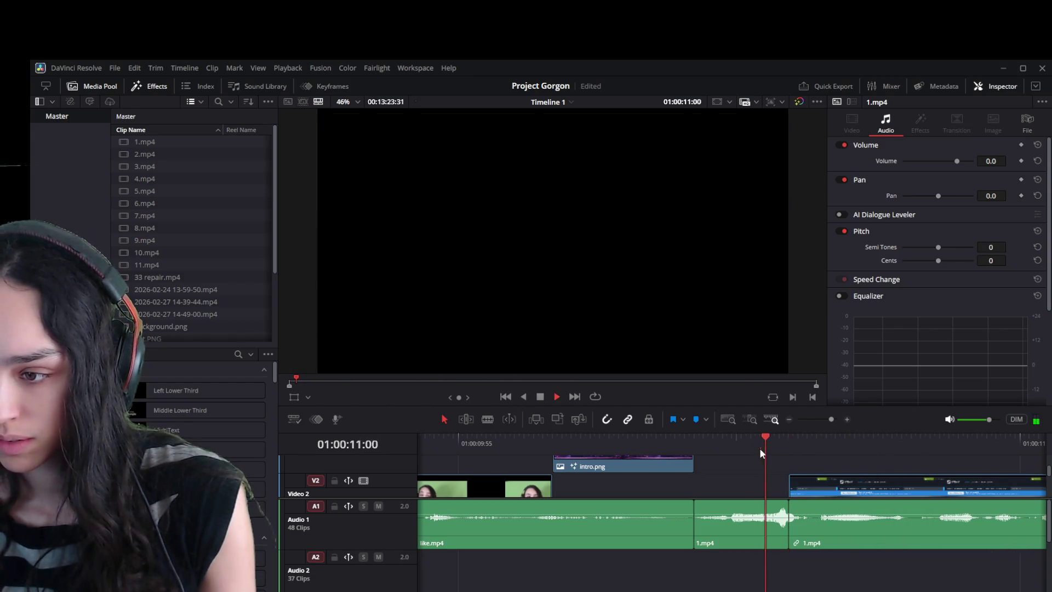
click(751, 448)
key(space)
drag(751, 448, 674, 451)
key(space)
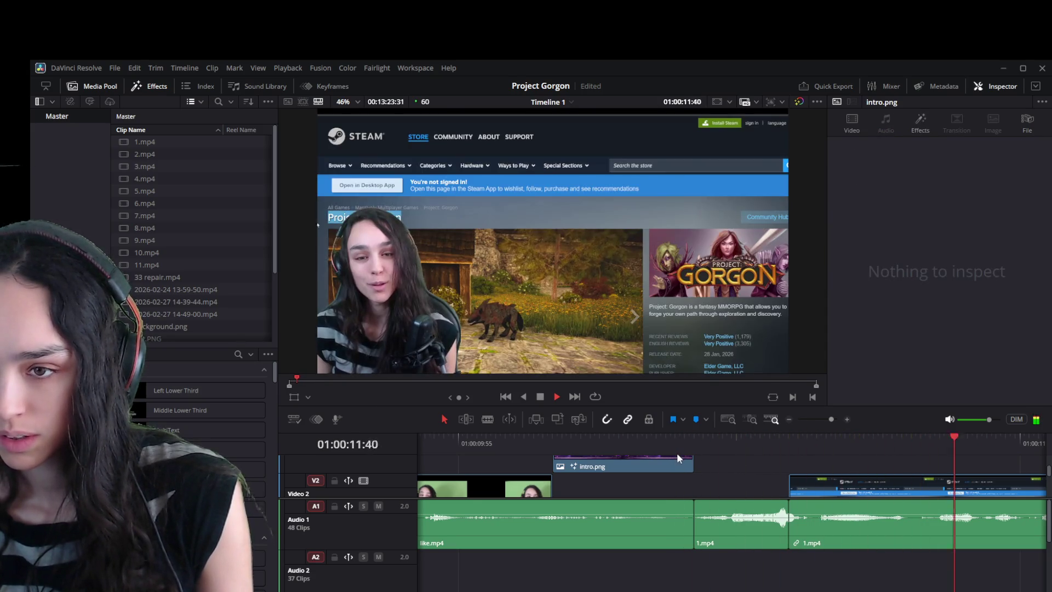
key(space)
Check 1.mp4 and its audio by replaying the 01:00:13:27 to 01:00:14:52 stretch.
click(625, 532)
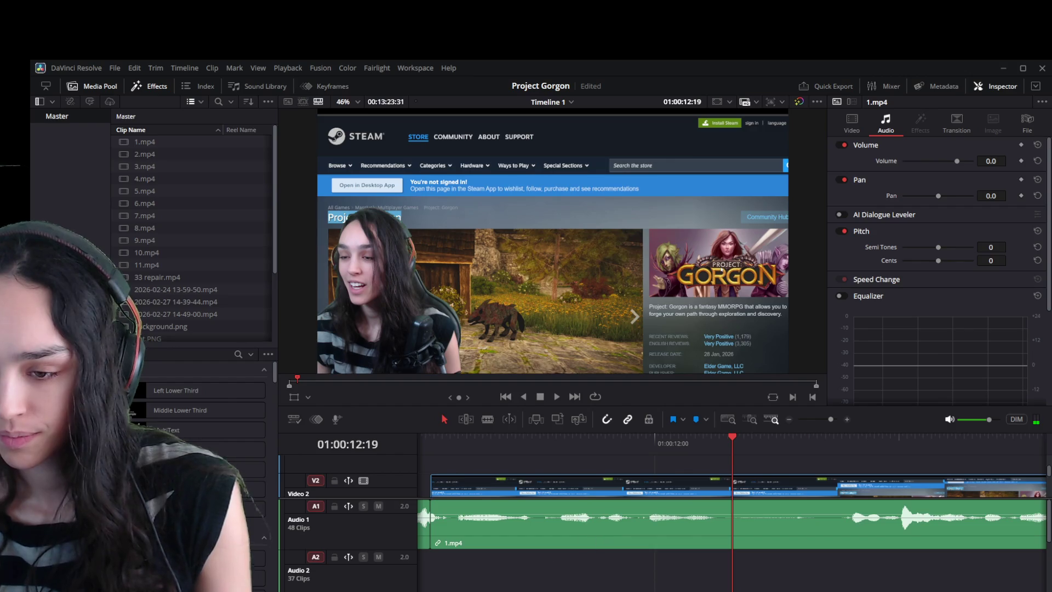
scroll(659, 542, left, 3)
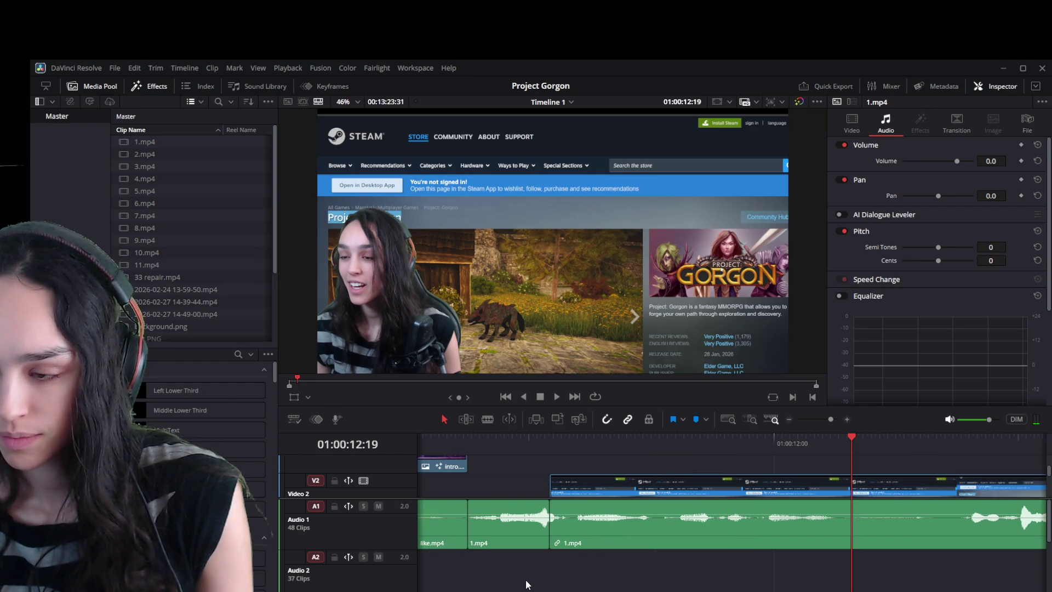
key(space)
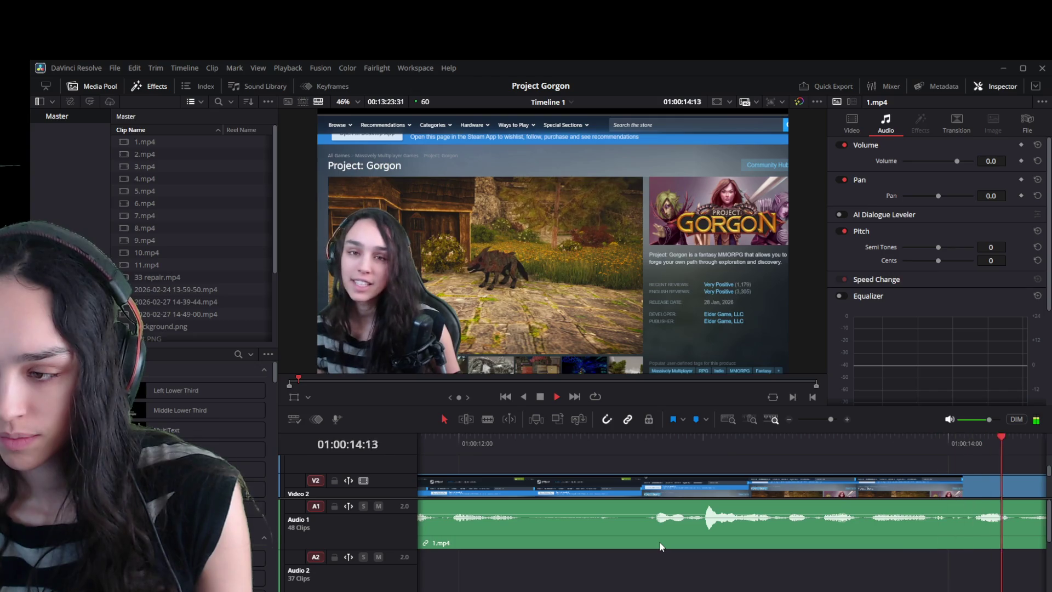
key(space)
scroll(634, 533, down, 1)
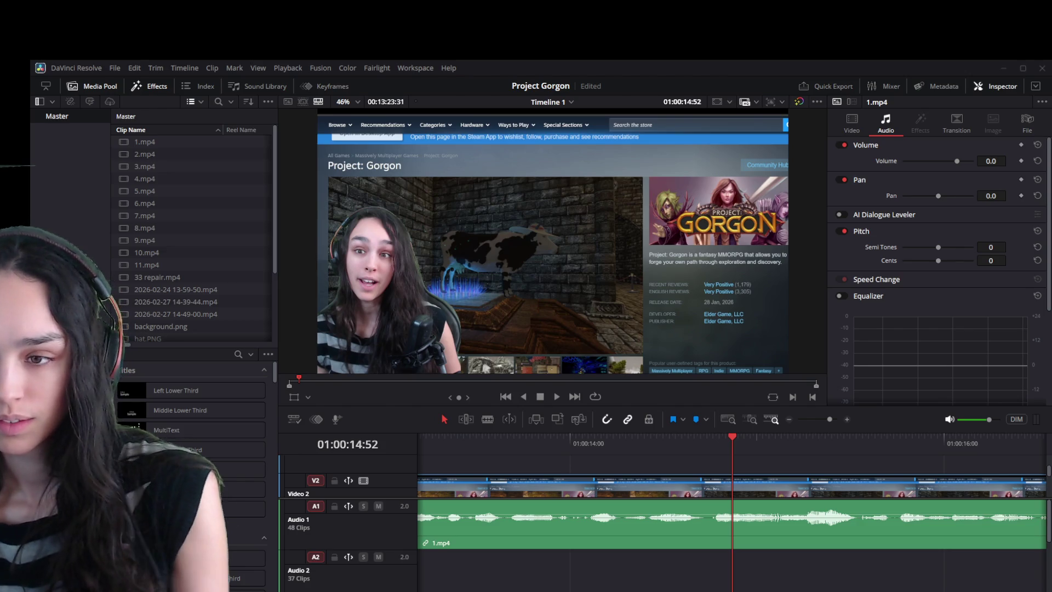
scroll(723, 513, down, 2)
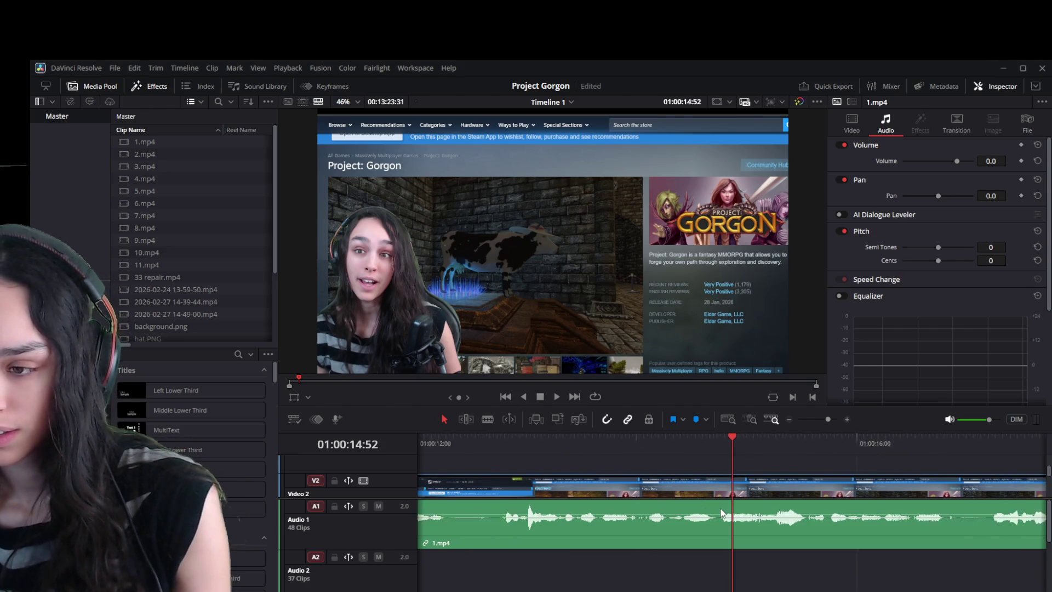
scroll(722, 514, down, 1)
key(space)
key(space)
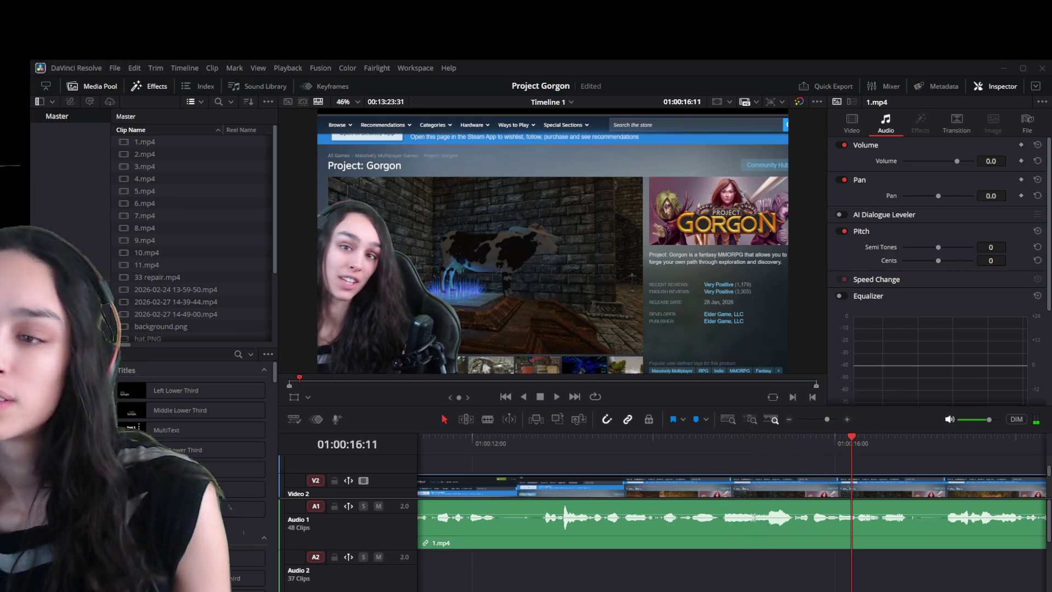
drag(594, 445, 604, 442)
key(space)
drag(679, 439, 679, 433)
key(space)
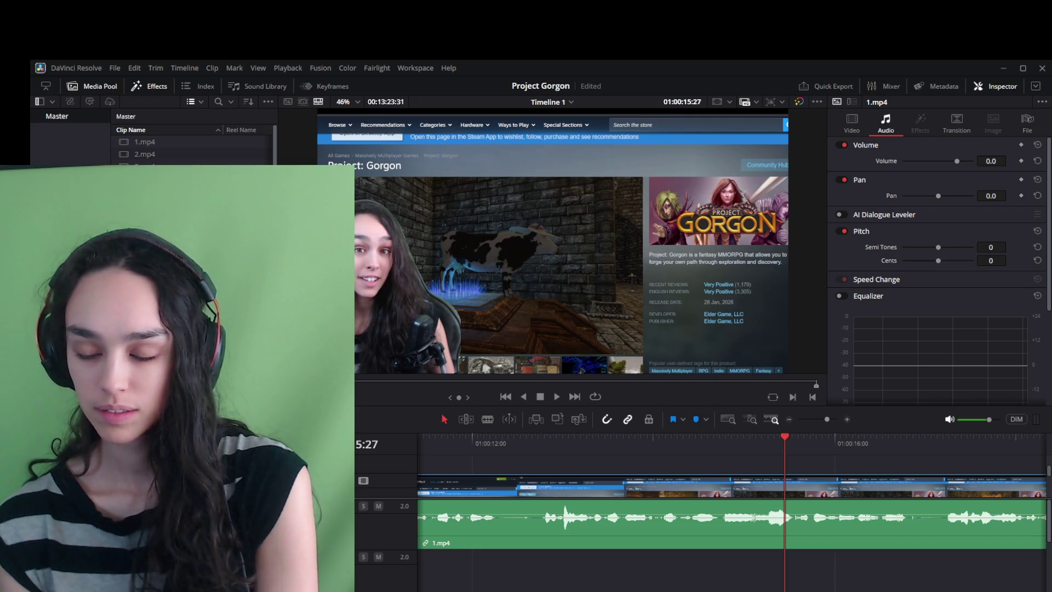
click(569, 436)
key(space)
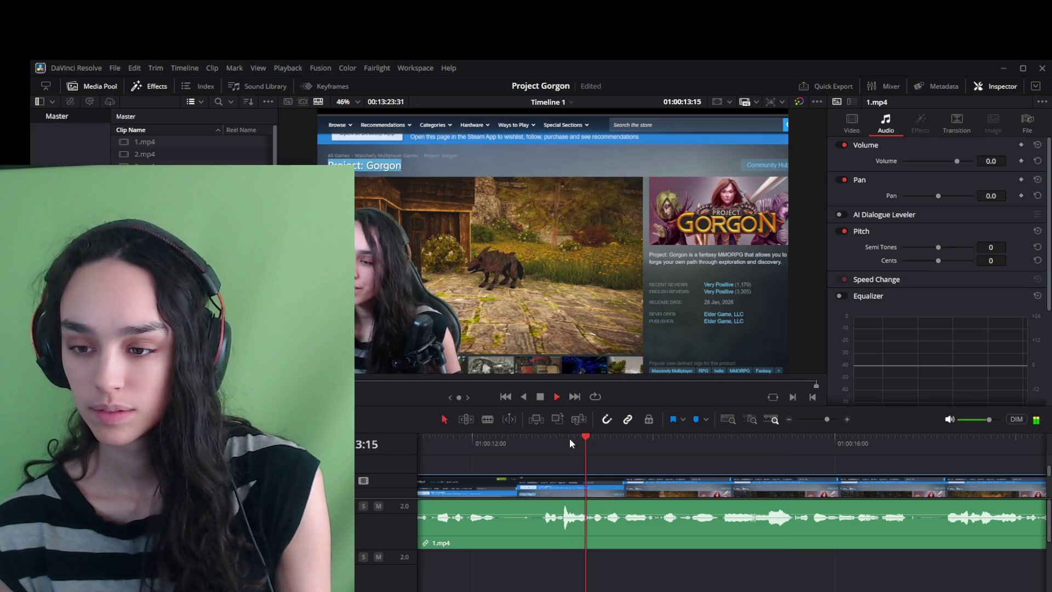
key(space)
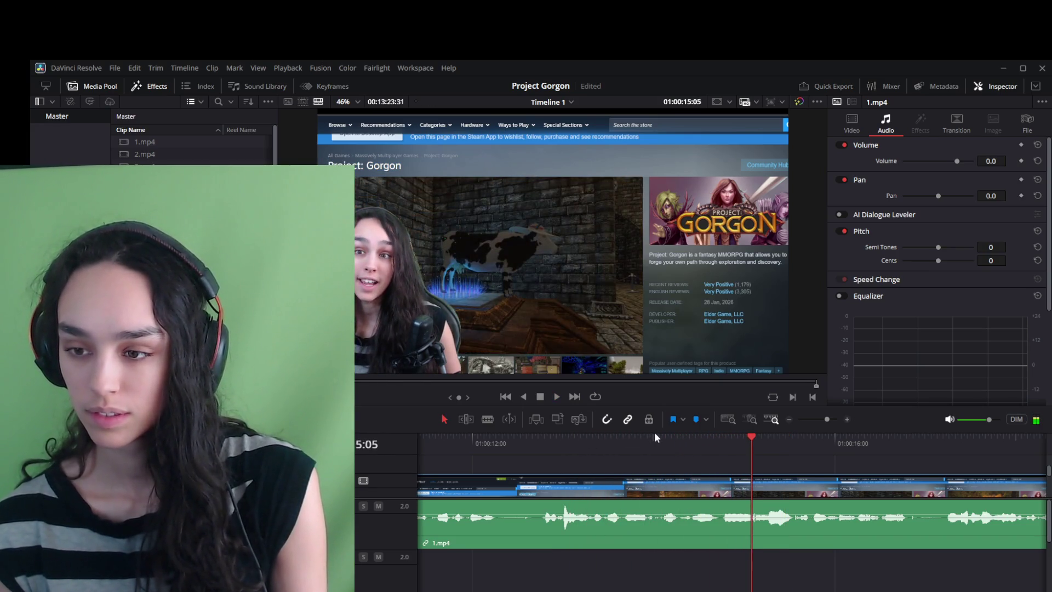
click(666, 437)
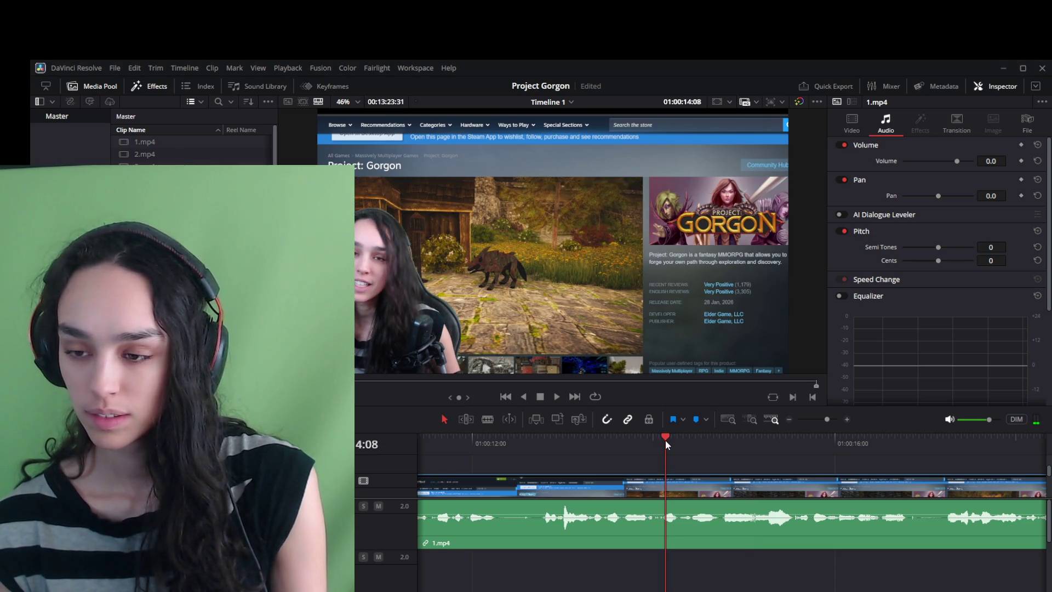
mouse_move(712, 437)
mouse_down()
mouse_move(785, 435)
mouse_move(768, 436)
mouse_up()
key(space)
click(719, 438)
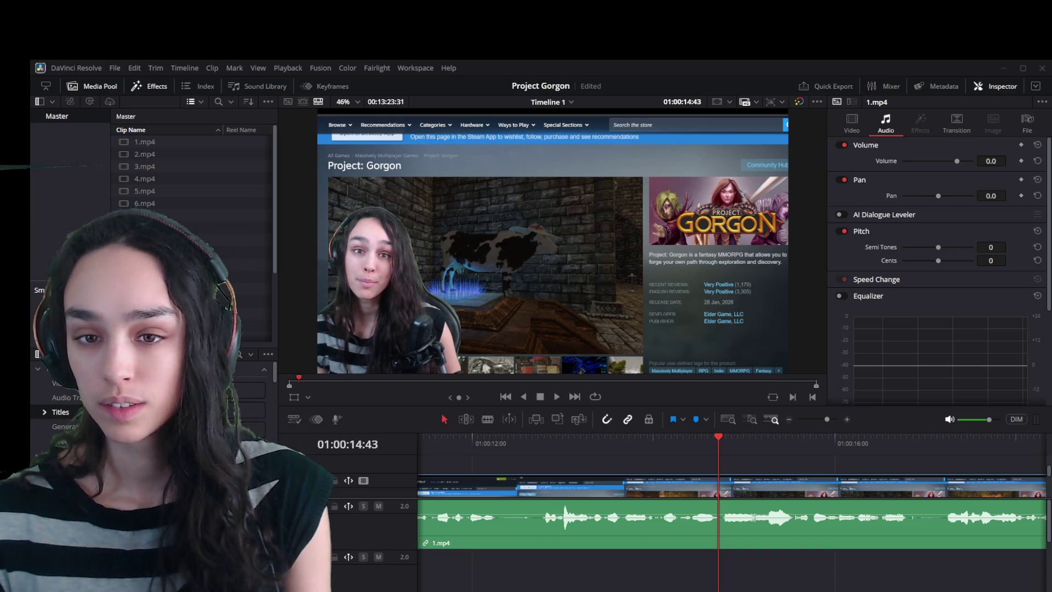
Zoom the timeline with Shift+Z so all clips fill the width.
scroll(953, 540, down, 3)
scroll(820, 525, up, 3)
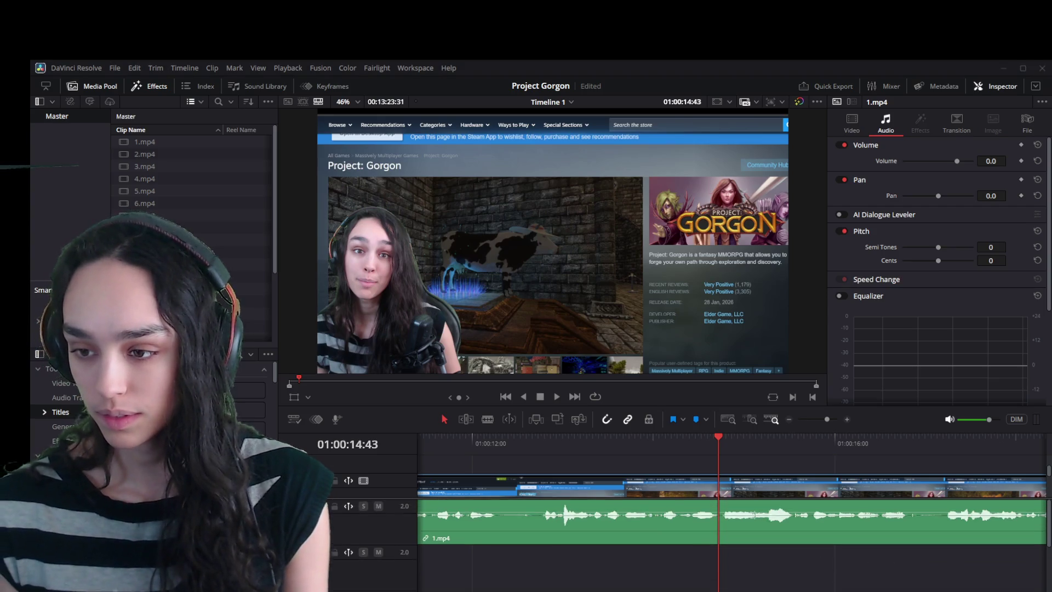
scroll(821, 525, right, 5)
scroll(732, 513, down, 10)
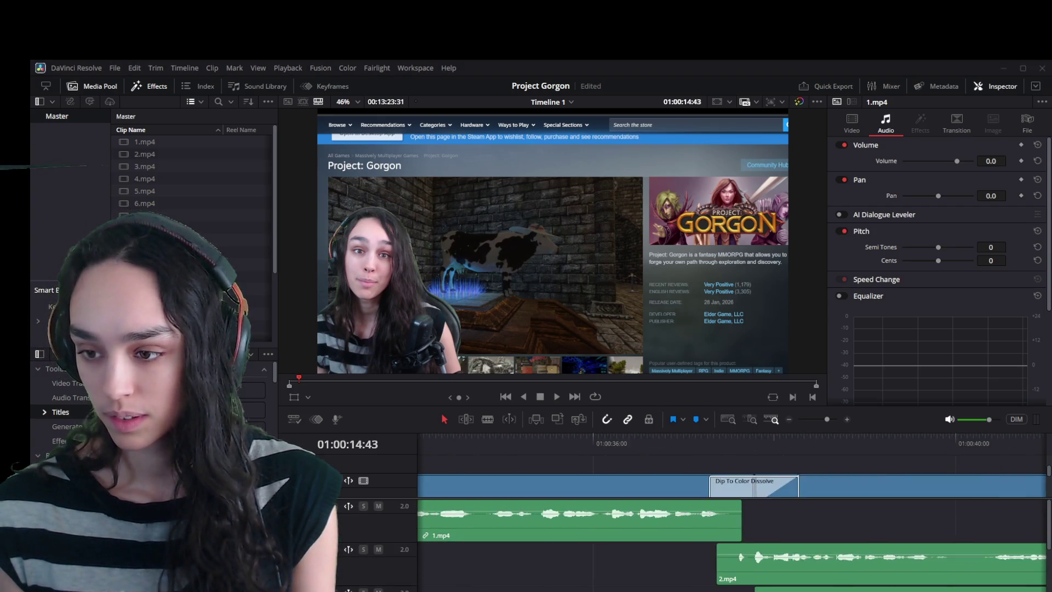
key(shift+z)
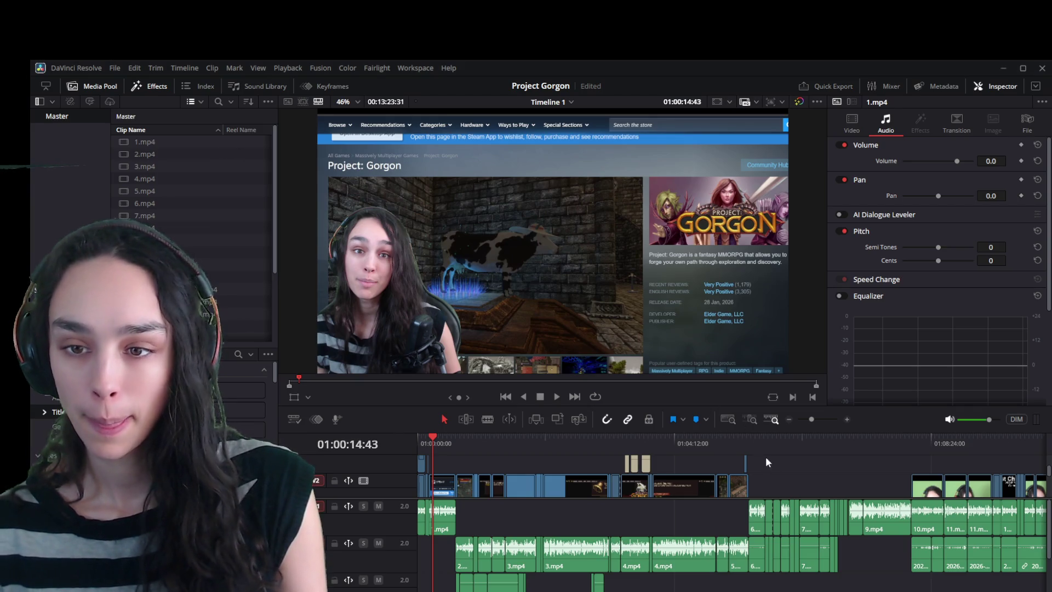
Add 11.mp4 at the timeline end, undo it, save, then drag 12.mp4 after the last clips.
scroll(762, 450, down, 2)
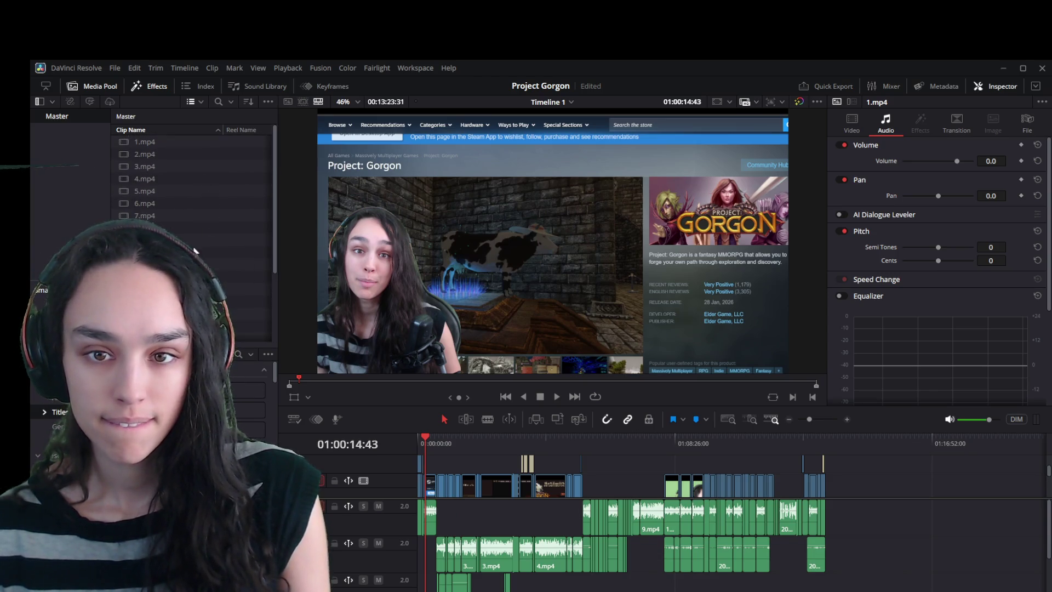
drag(145, 264, 850, 488)
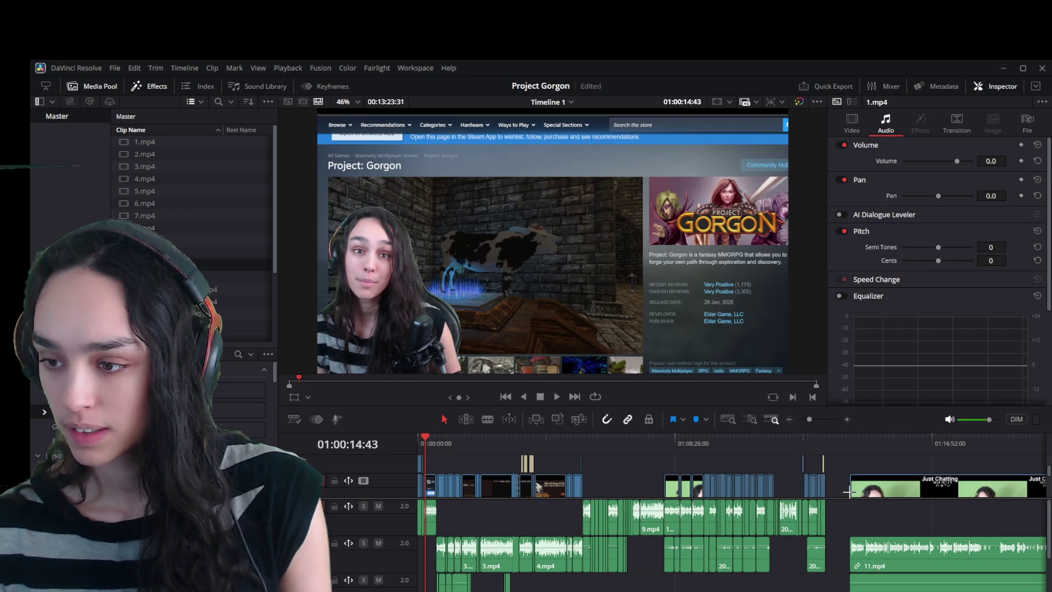
click(880, 453)
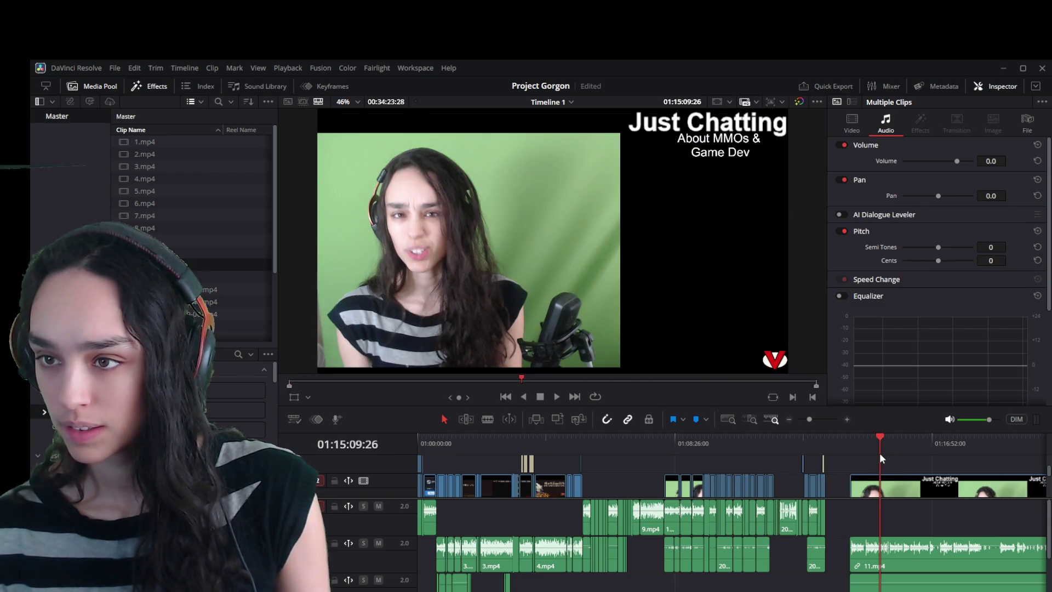
key(ctrl+z)
key(ctrl+s)
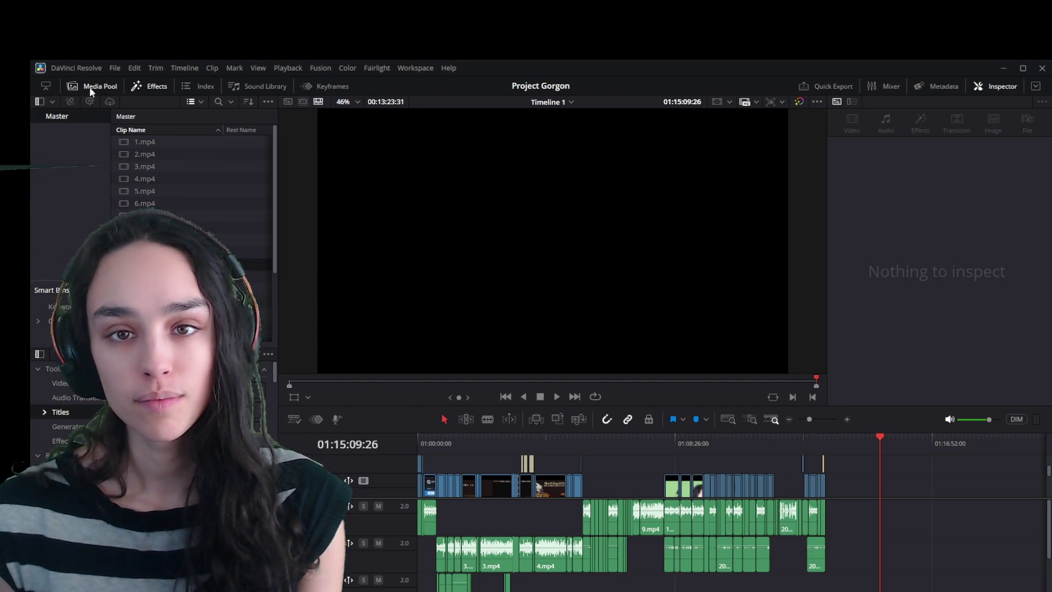
click(114, 69)
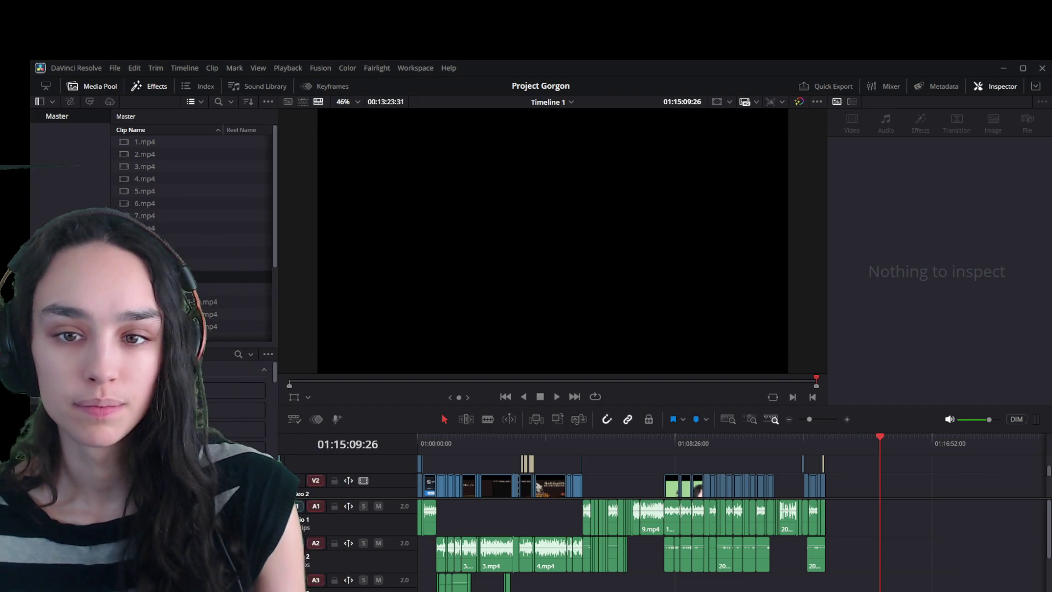
drag(827, 482, 843, 492)
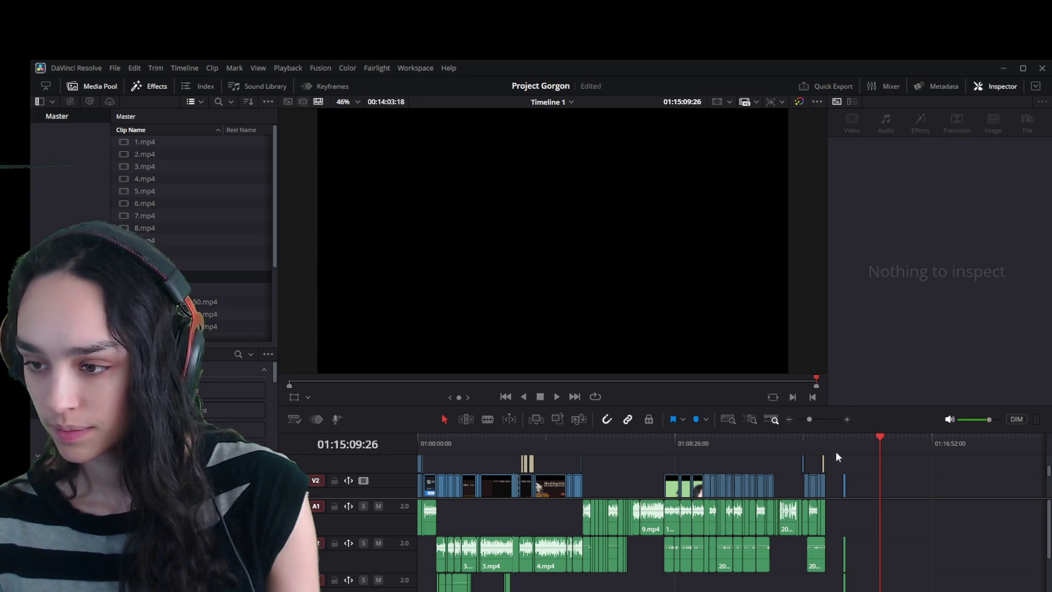
Select the newly added 12.mp4 clip and move its video part out of the way.
click(844, 442)
scroll(880, 511, up, 3)
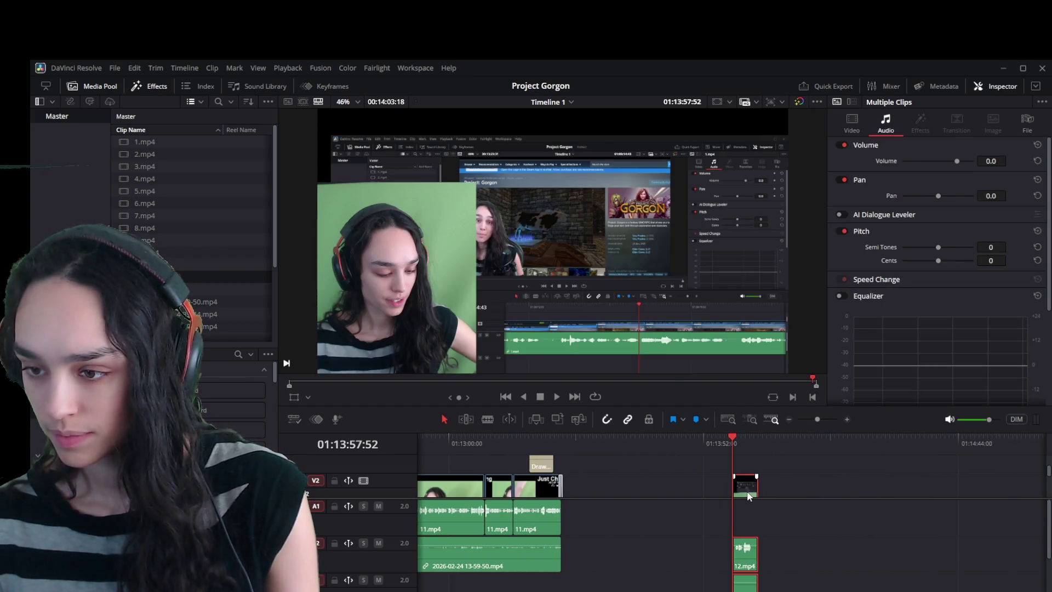
click(751, 501)
click(746, 486)
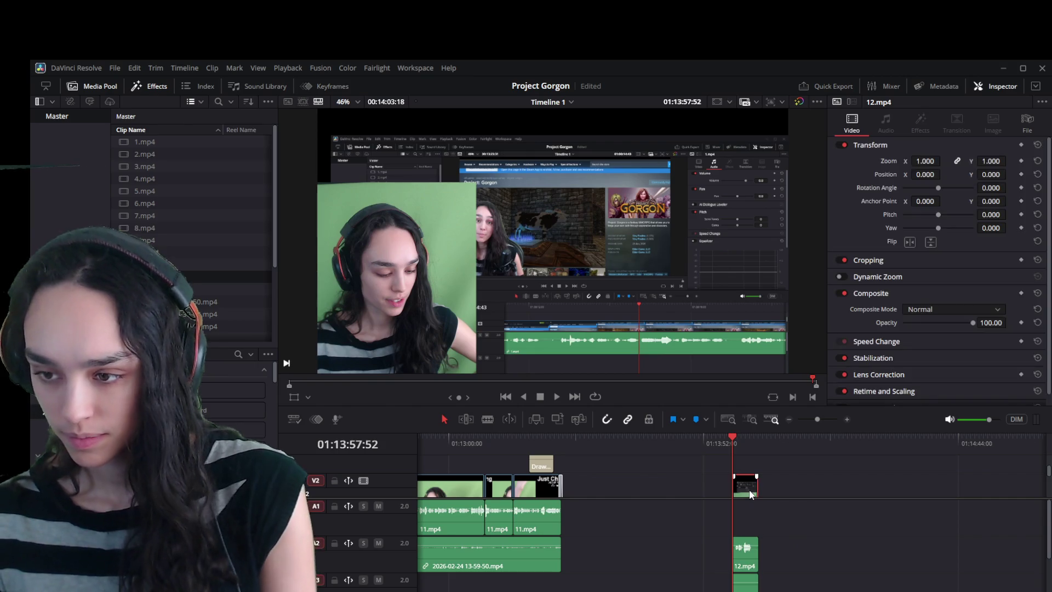
key(Delete)
key(ctrl+z)
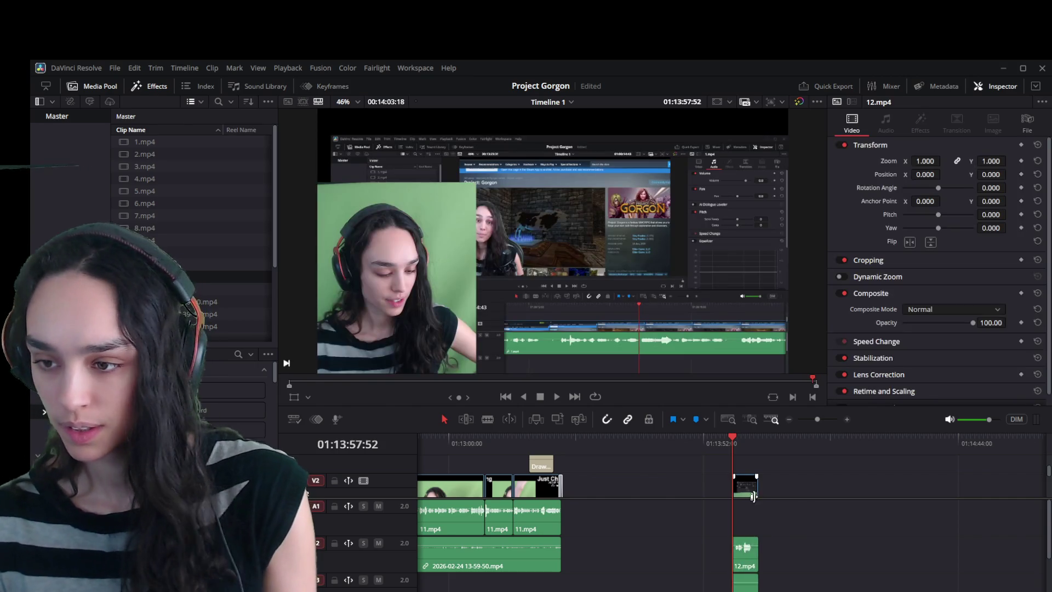
mouse_move(745, 492)
mouse_down()
mouse_move(814, 495)
mouse_move(789, 541)
mouse_move(822, 553)
mouse_move(766, 568)
mouse_move(836, 573)
mouse_move(745, 512)
mouse_move(499, 569)
mouse_up()
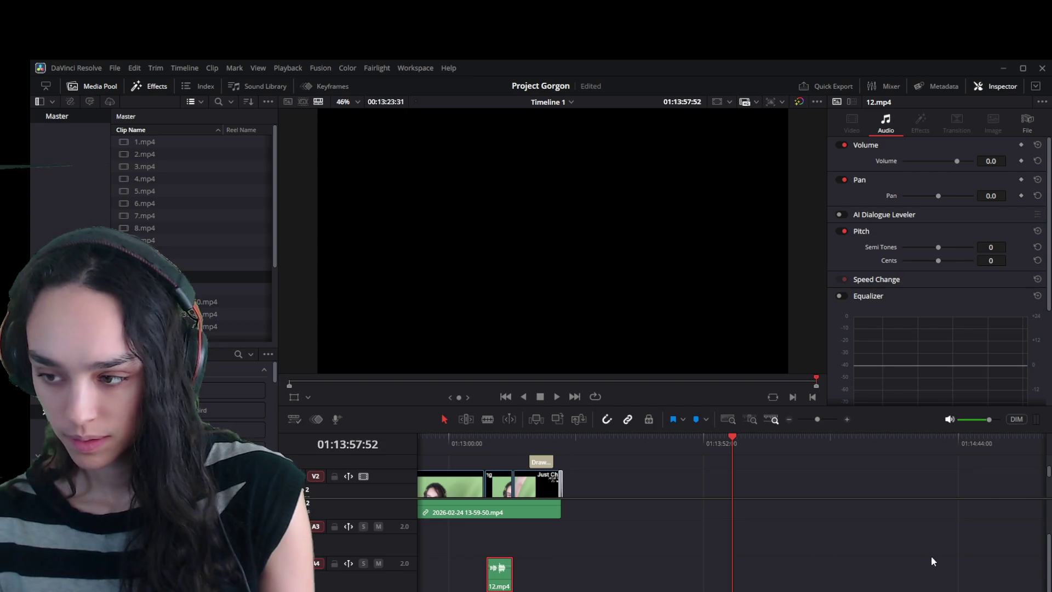
Drag the 12.mp4 audio from the timeline's end to an earlier position.
scroll(630, 493, left, 5)
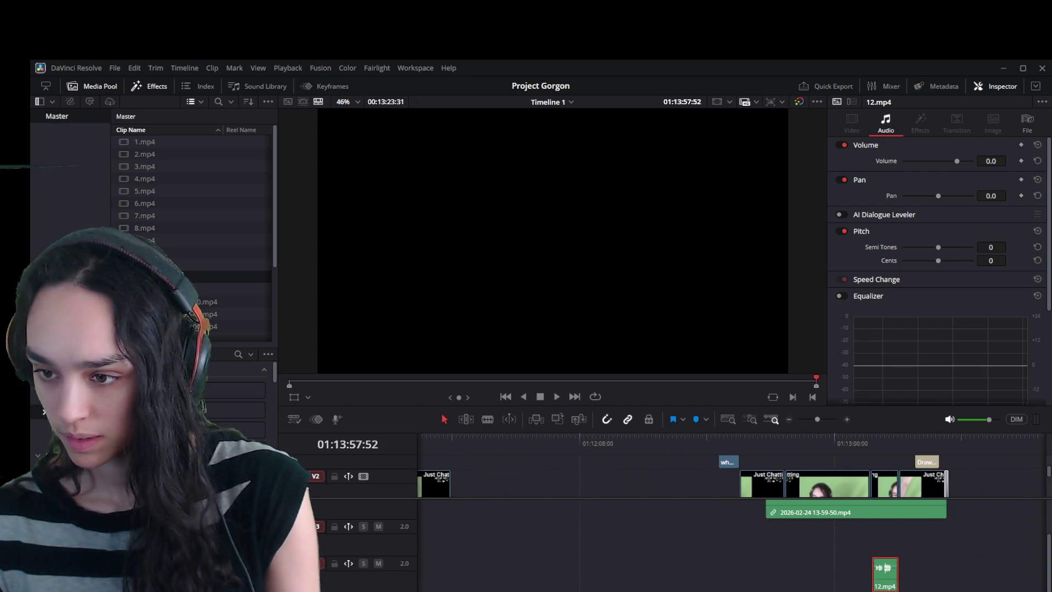
drag(886, 584, 438, 576)
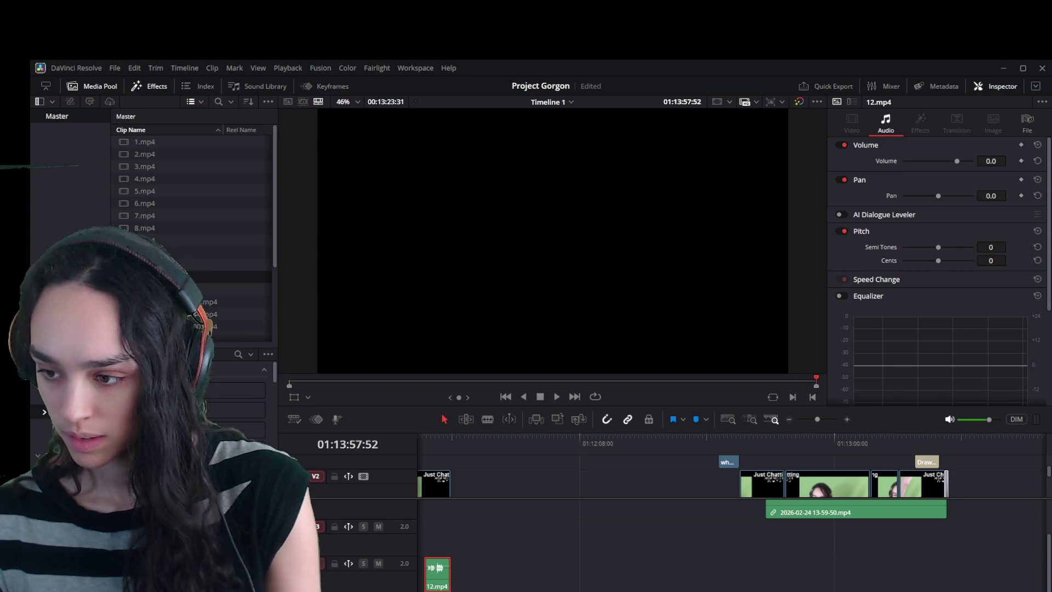
click(826, 586)
scroll(826, 548, left, 7)
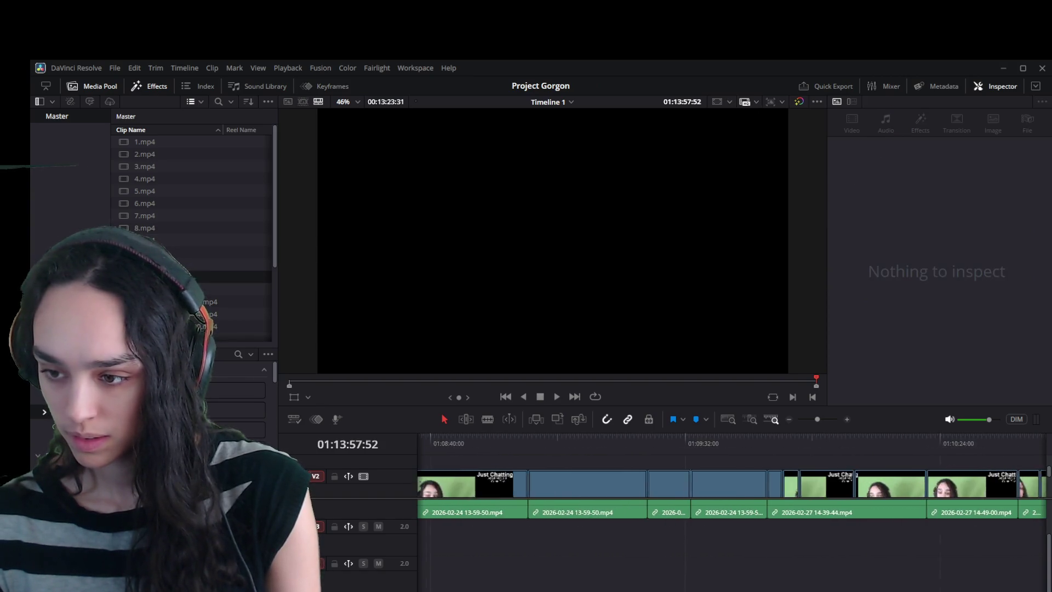
scroll(826, 588, right, 1)
click(903, 576)
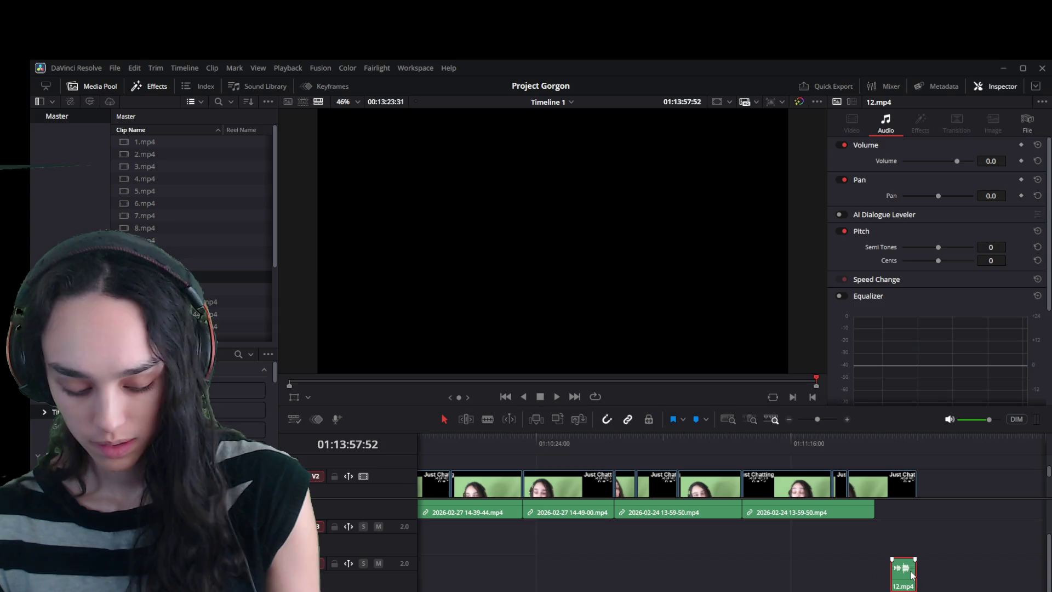
Shift the 12.mp4 audio clip further left along the timeline.
scroll(841, 566, up, 1)
scroll(837, 560, right, 5)
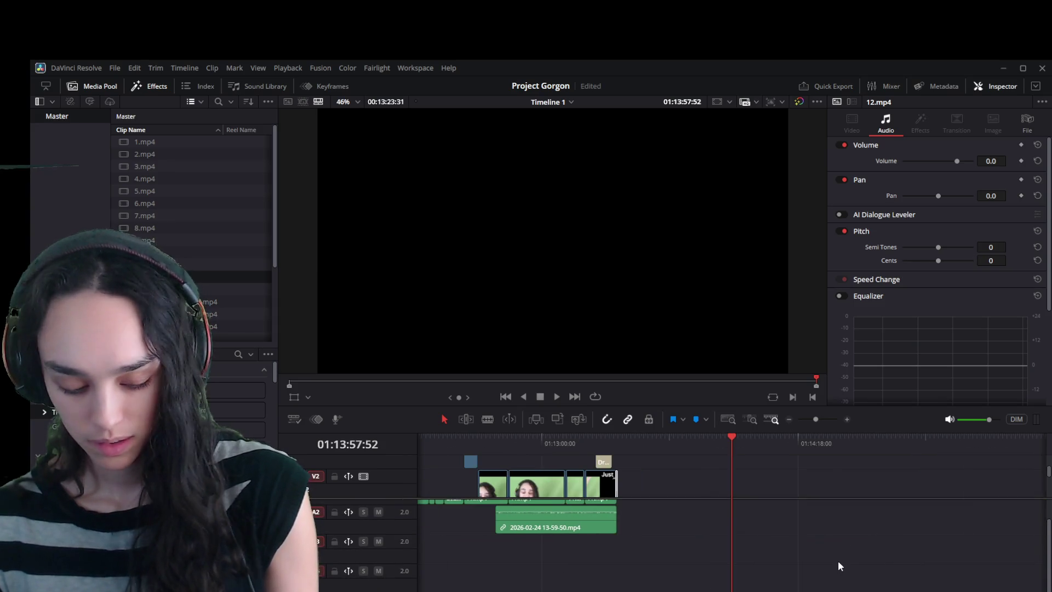
scroll(823, 568, right, 4)
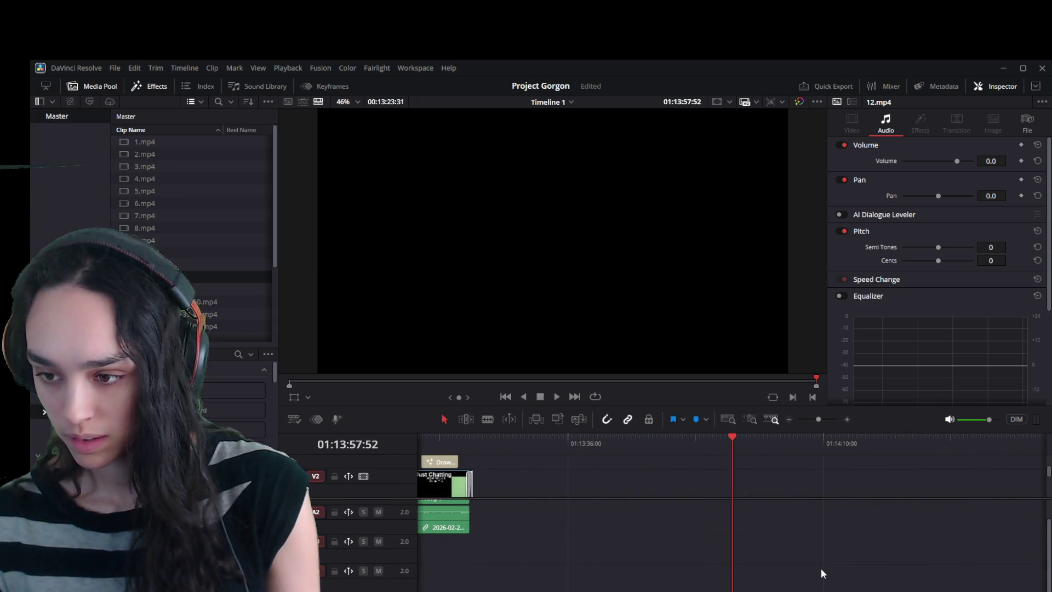
scroll(821, 568, left, 2)
scroll(819, 568, right, 3)
scroll(819, 568, left, 3)
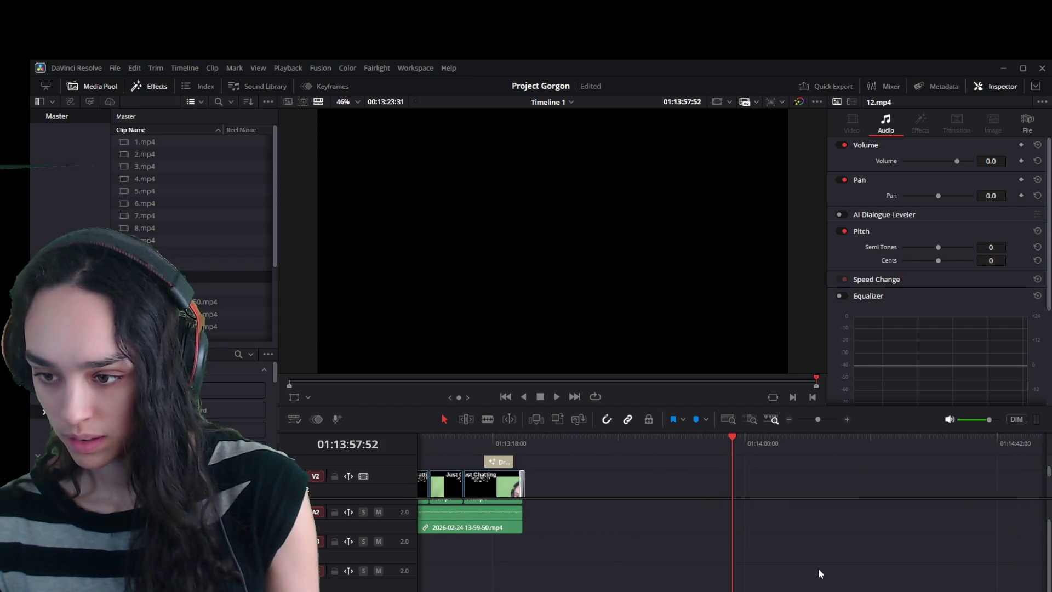
scroll(818, 568, left, 5)
drag(875, 575, 525, 578)
scroll(630, 582, right, 6)
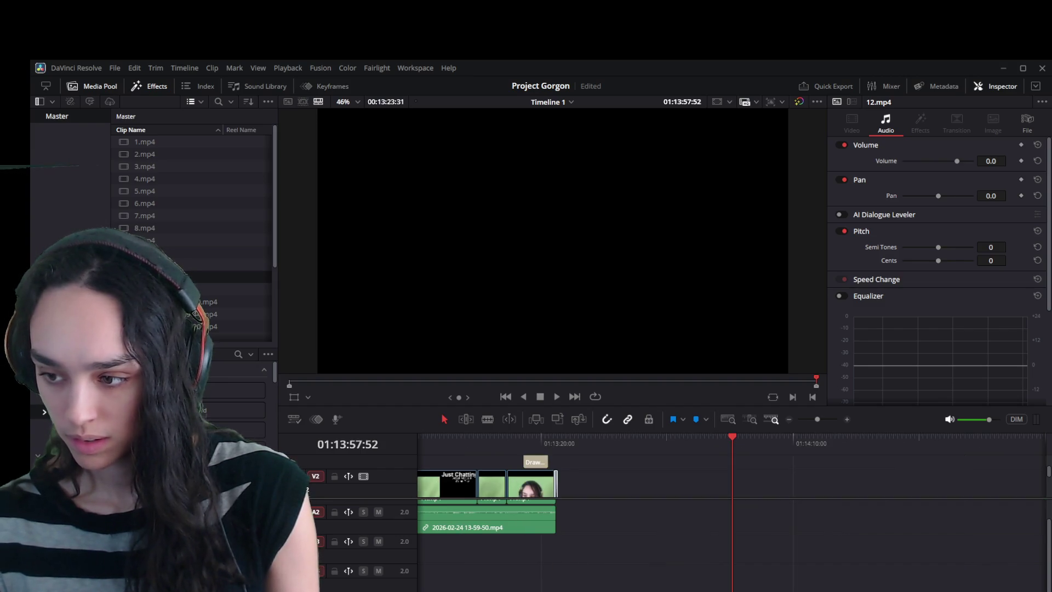
scroll(958, 587, left, 8)
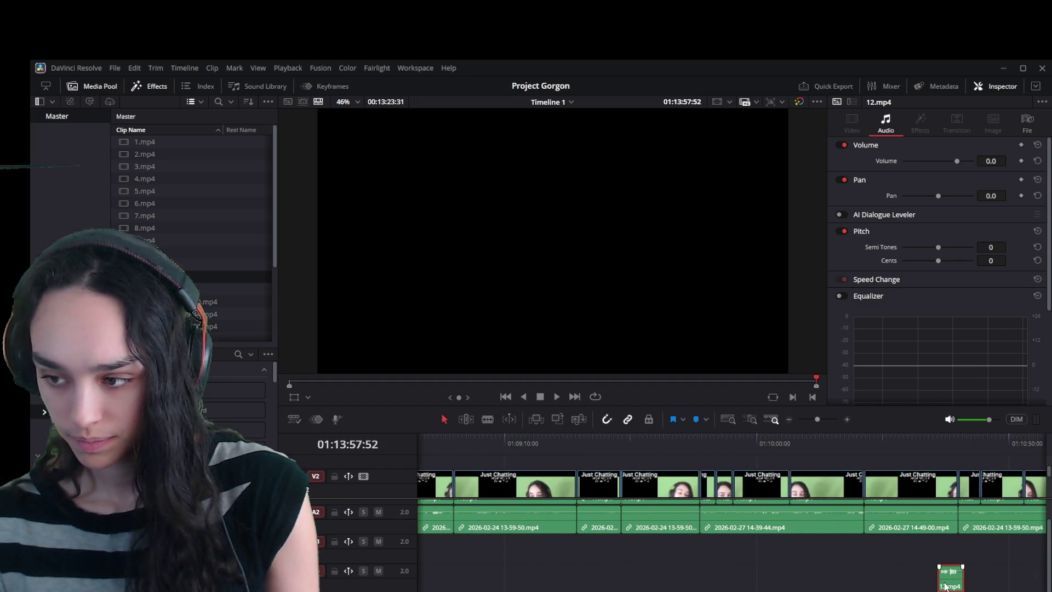
key(Delete)
scroll(695, 470, left, 15)
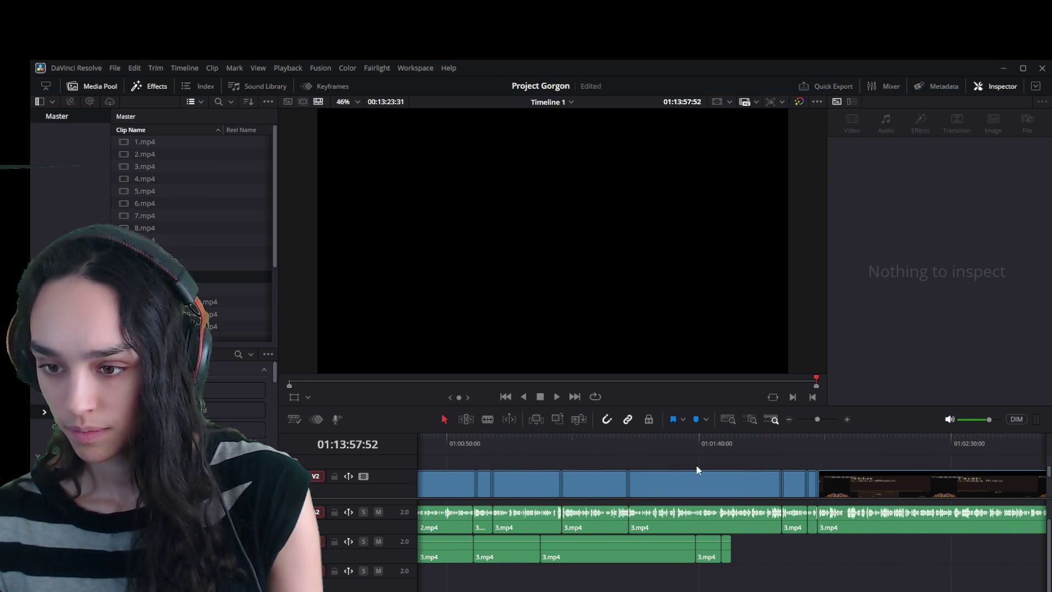
Drop the 12.mp4 audio onto track A3 near the start, beneath 1.mp4.
click(742, 443)
click(754, 585)
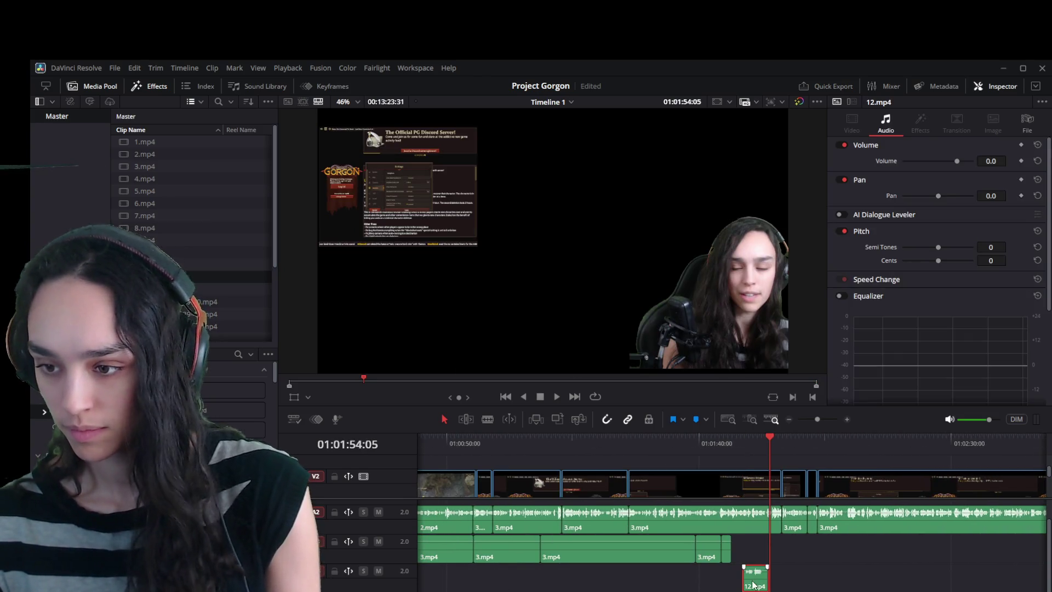
drag(749, 583, 479, 588)
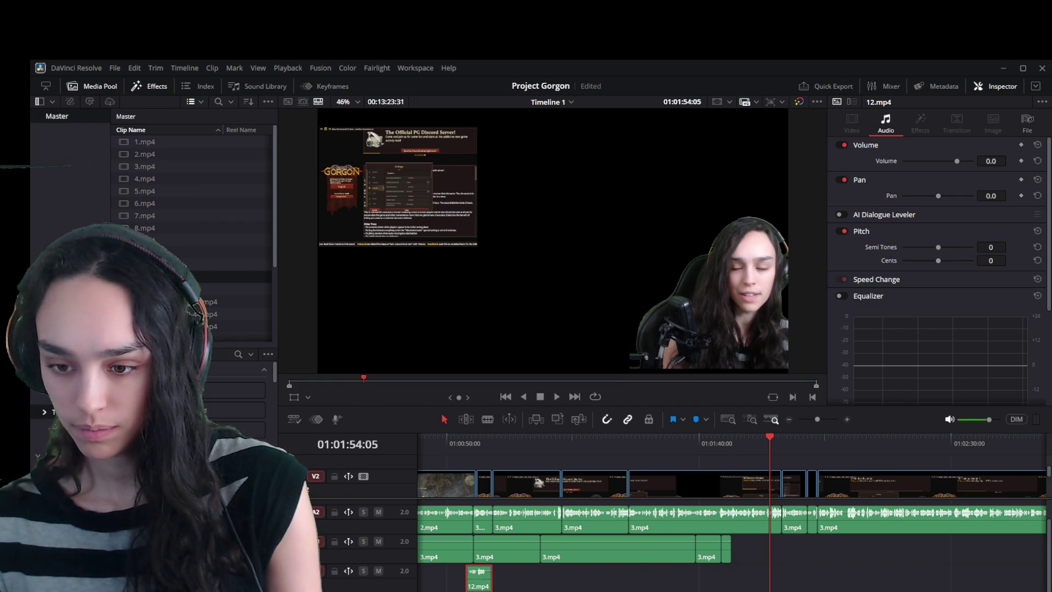
scroll(570, 581, left, 5)
mouse_move(706, 581)
mouse_down()
mouse_move(622, 580)
mouse_move(564, 545)
mouse_move(565, 518)
mouse_move(565, 546)
mouse_up()
click(558, 445)
scroll(559, 518, up, 1)
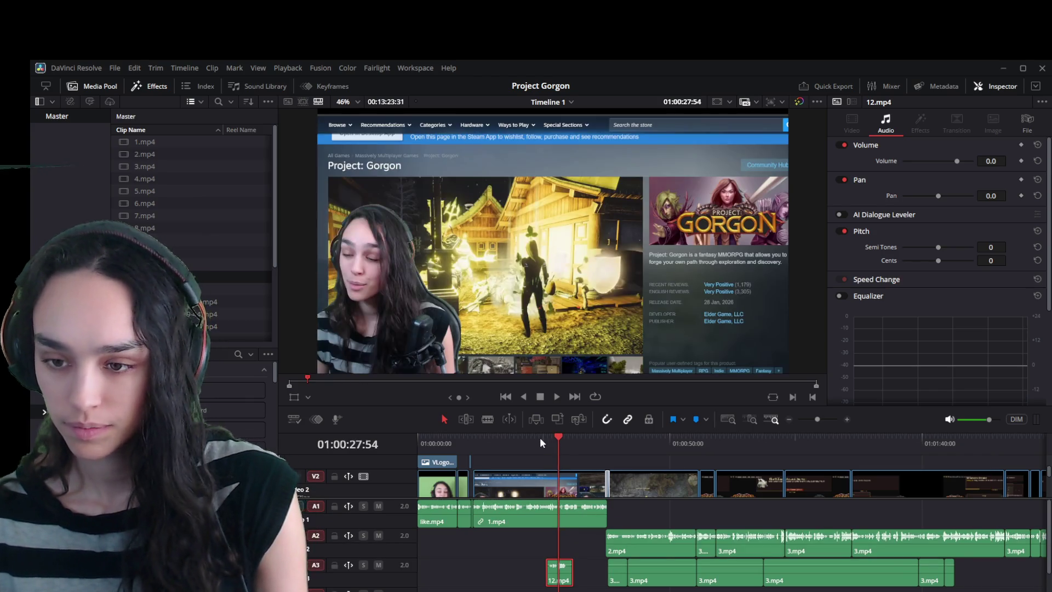
Move the 12.mp4 audio up to Audio 2 at about 01:00:11 and preview the intro.
click(459, 442)
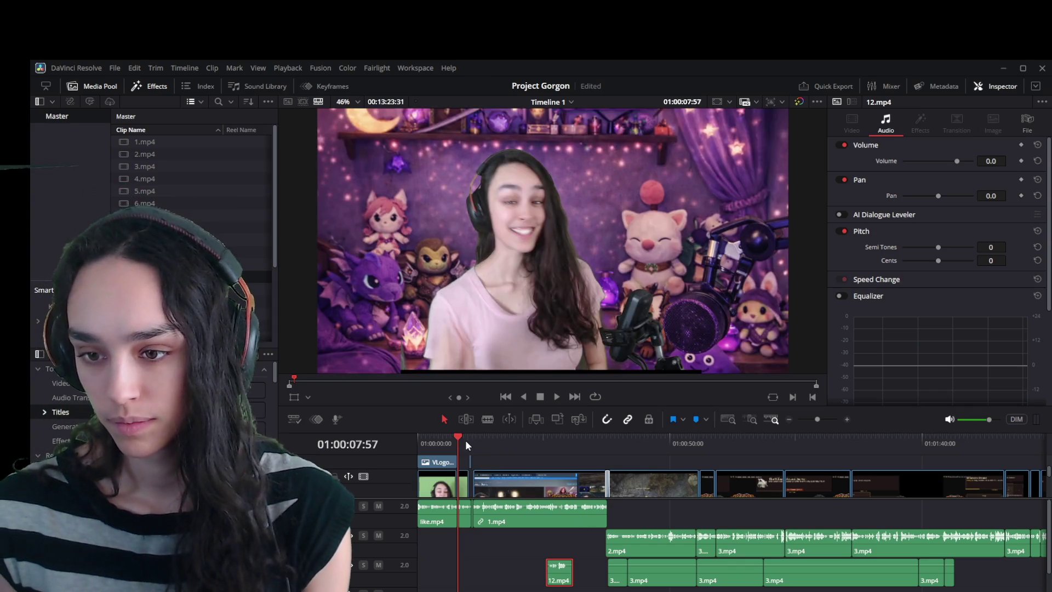
click(475, 442)
drag(559, 572, 478, 545)
scroll(573, 564, up, 5)
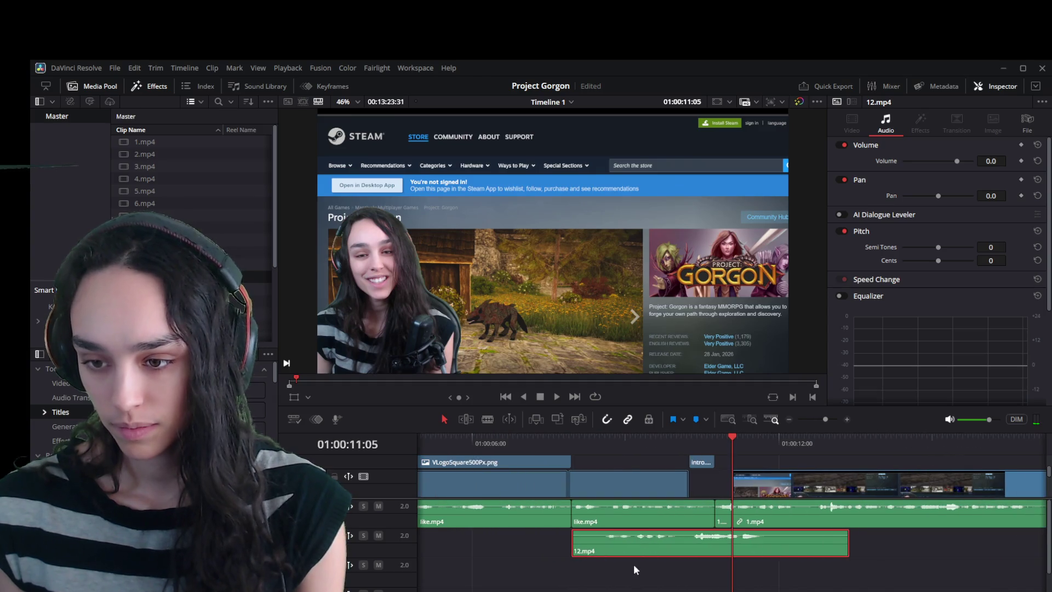
click(605, 443)
key(space)
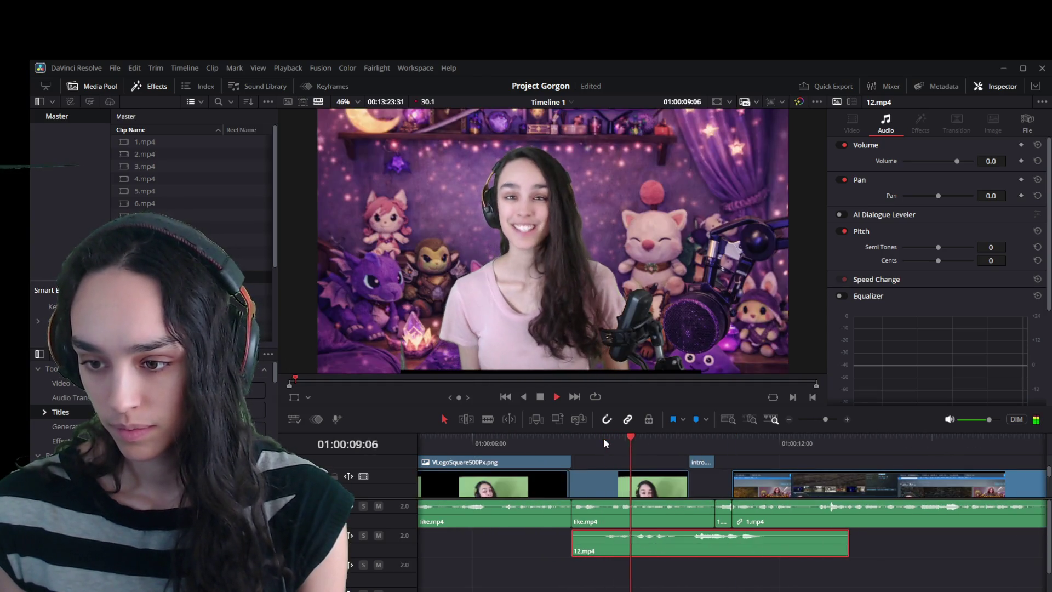
click(610, 442)
Trim both ends of the 12.mp4 audio on Audio 2 and preview the shortened clip.
click(604, 442)
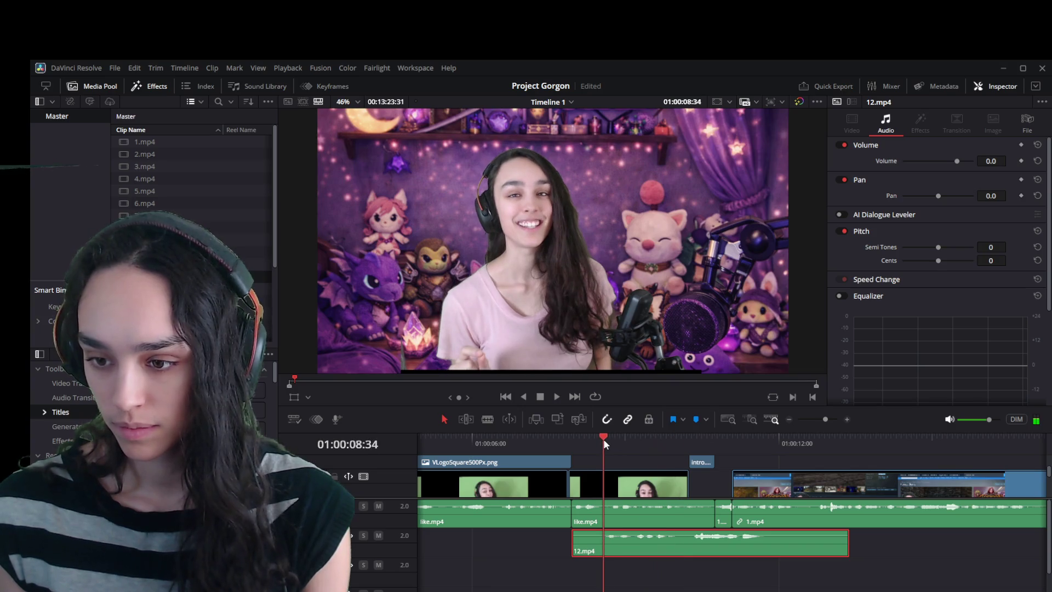
drag(577, 550, 605, 550)
mouse_move(844, 543)
mouse_down()
mouse_move(765, 543)
mouse_move(800, 546)
mouse_move(782, 547)
mouse_up()
key(space)
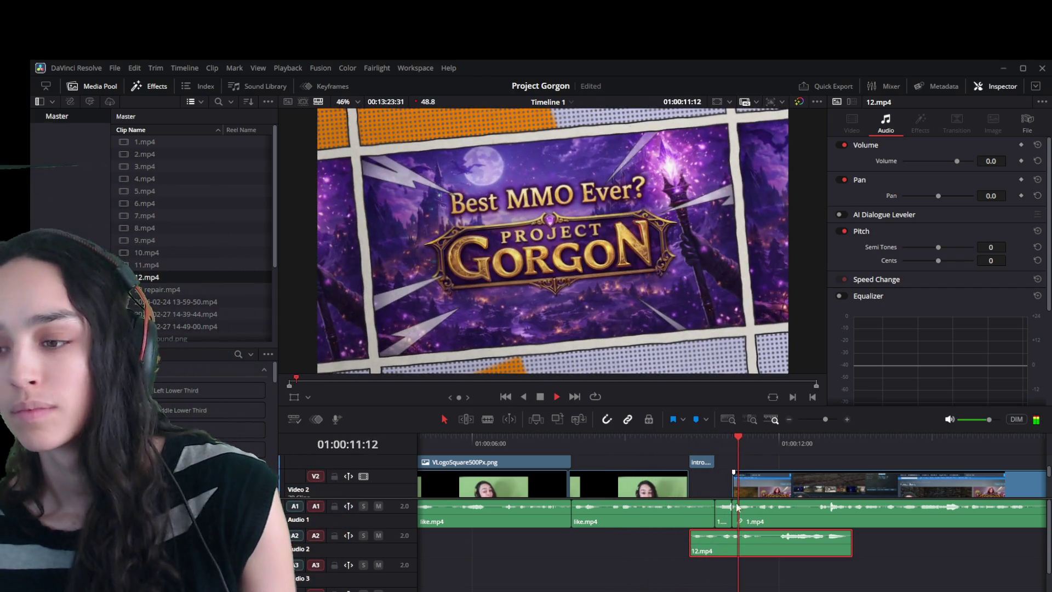
key(space)
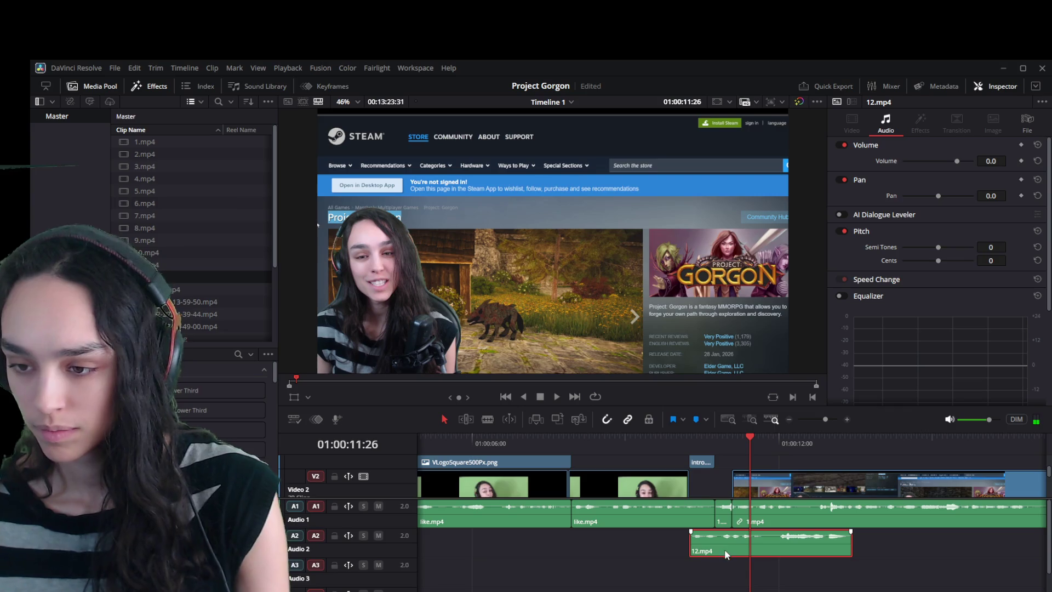
drag(751, 549, 751, 549)
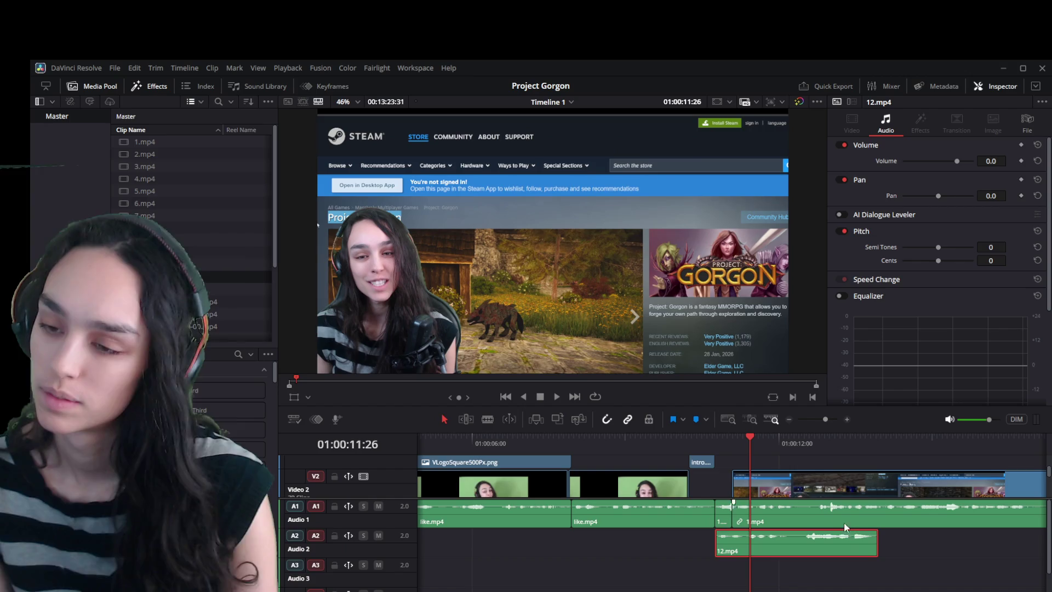
Test deleting the tiny 1.mp4 fragment, undo it, and shift 12.mp4 later on Audio 2.
click(804, 487)
click(724, 515)
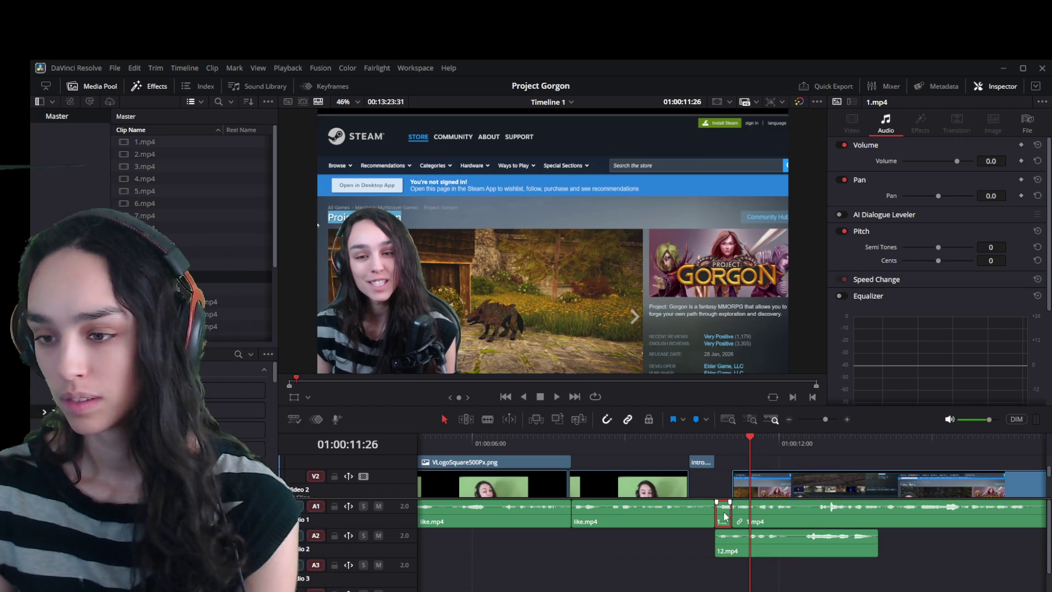
scroll(735, 484, down, 2)
scroll(731, 477, up, 2)
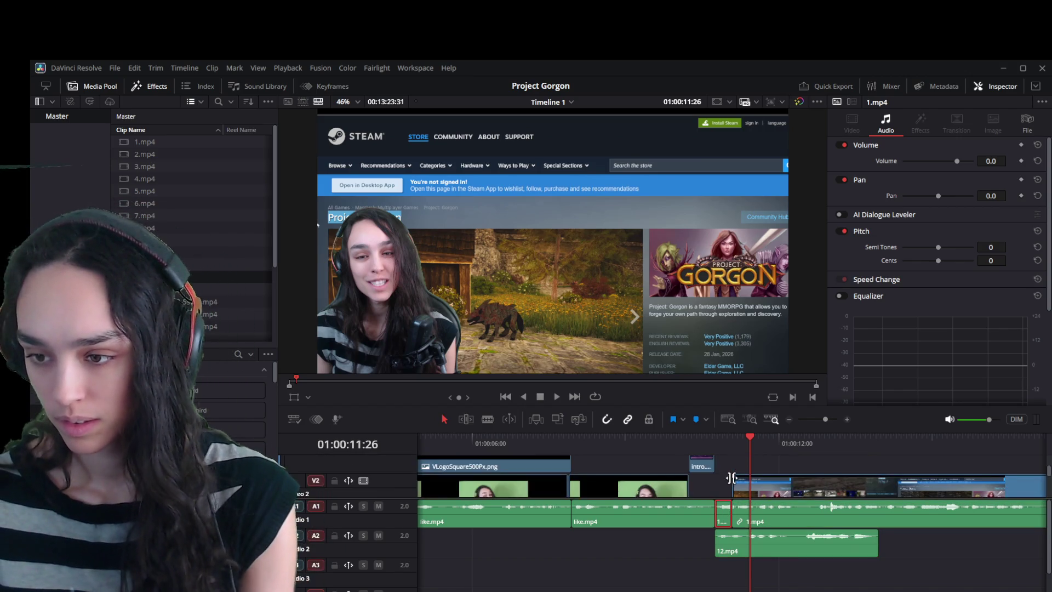
key(BackSpace)
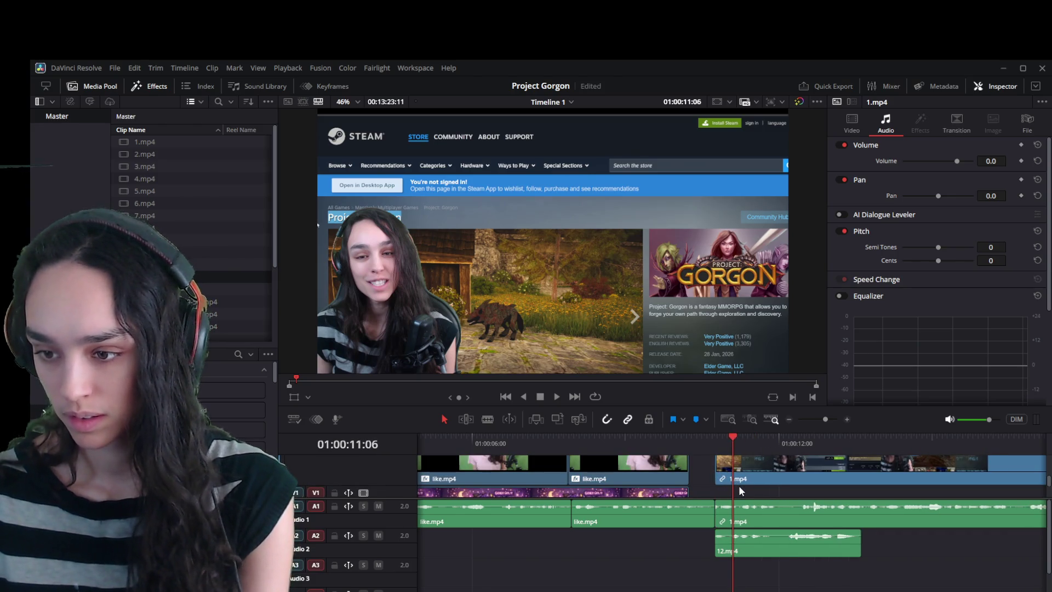
key(ctrl+z)
drag(760, 546, 817, 544)
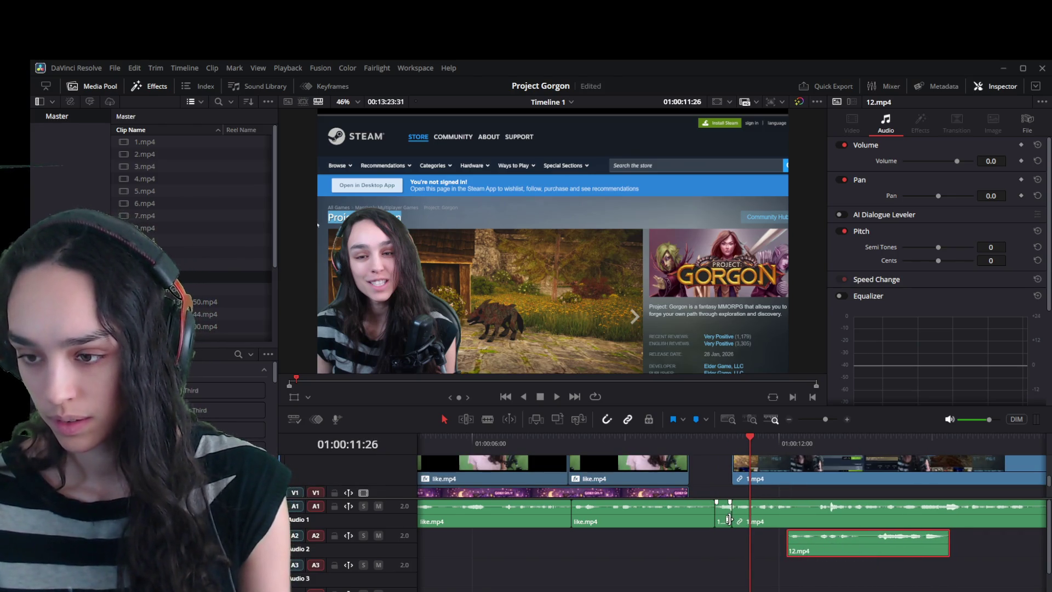
click(724, 522)
key(BackSpace)
mouse_move(819, 542)
mouse_down()
mouse_move(768, 544)
mouse_move(783, 547)
mouse_up()
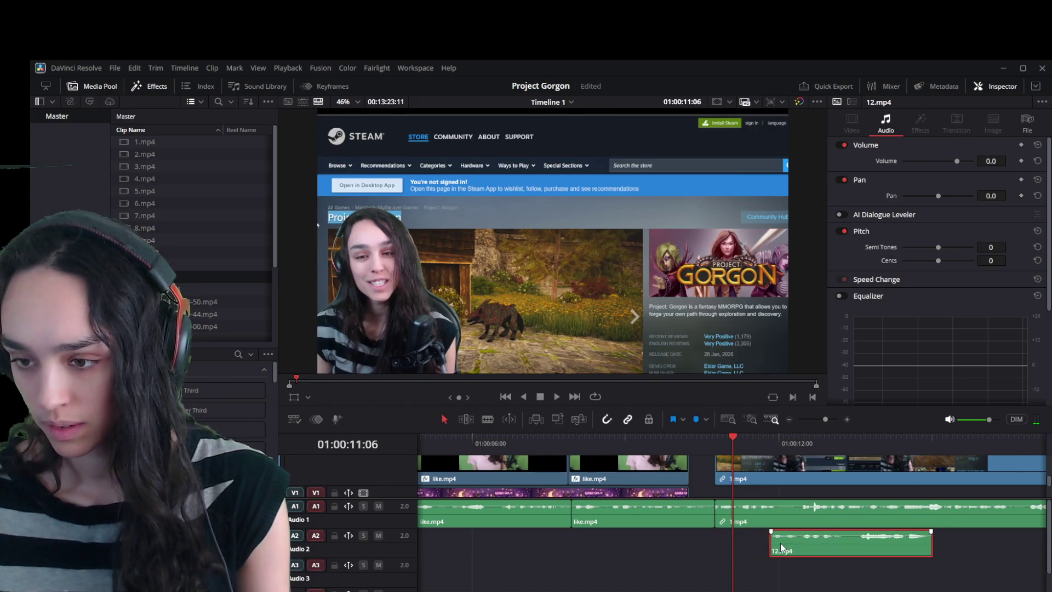
key(ctrl+z)
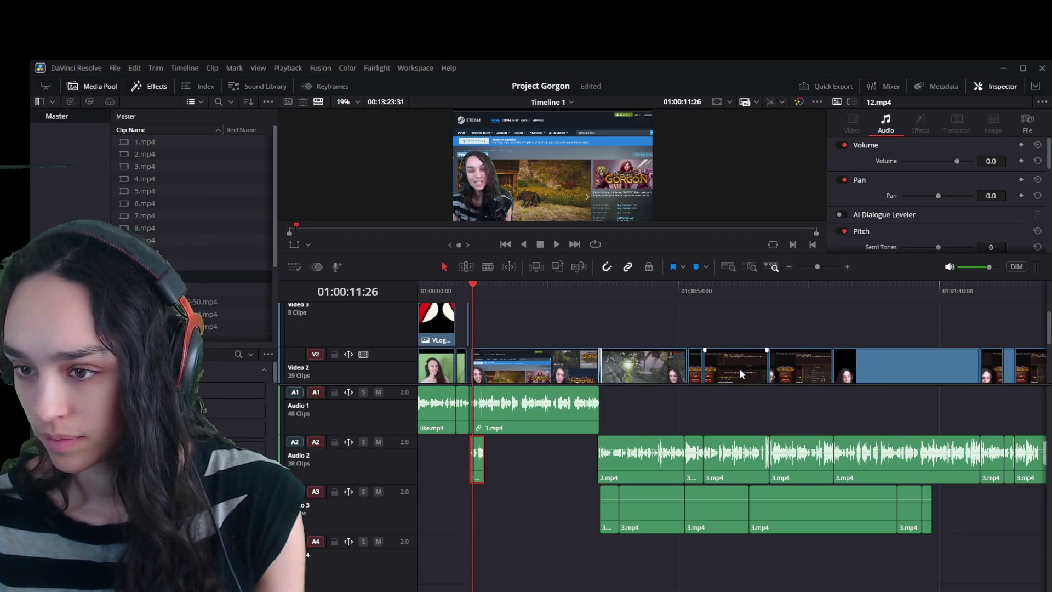
scroll(739, 368, up, 2)
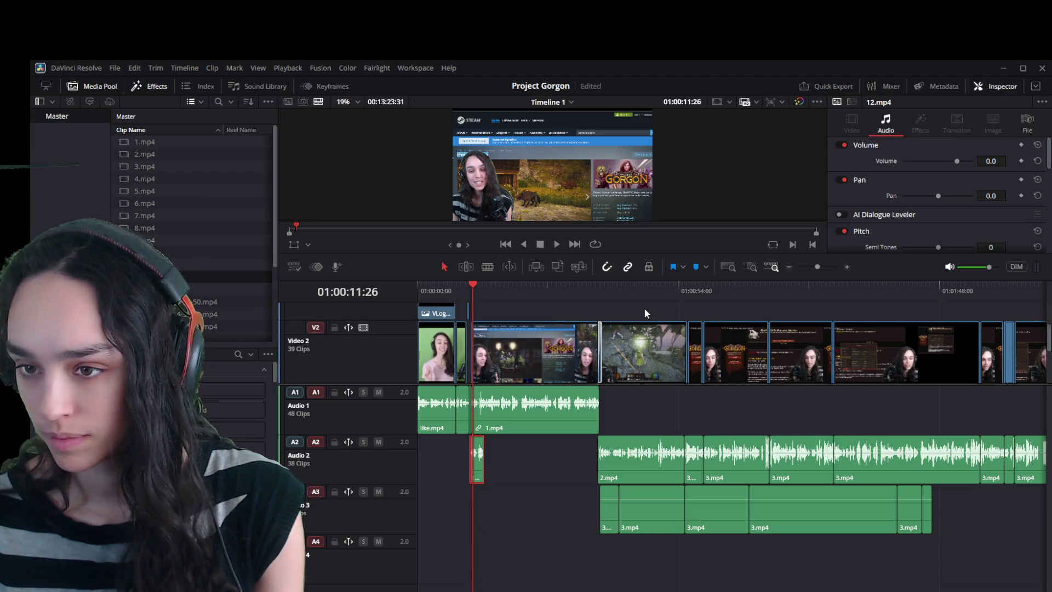
Select a block of clips across the tracks, try shifting them later, then undo.
scroll(629, 460, down, 10)
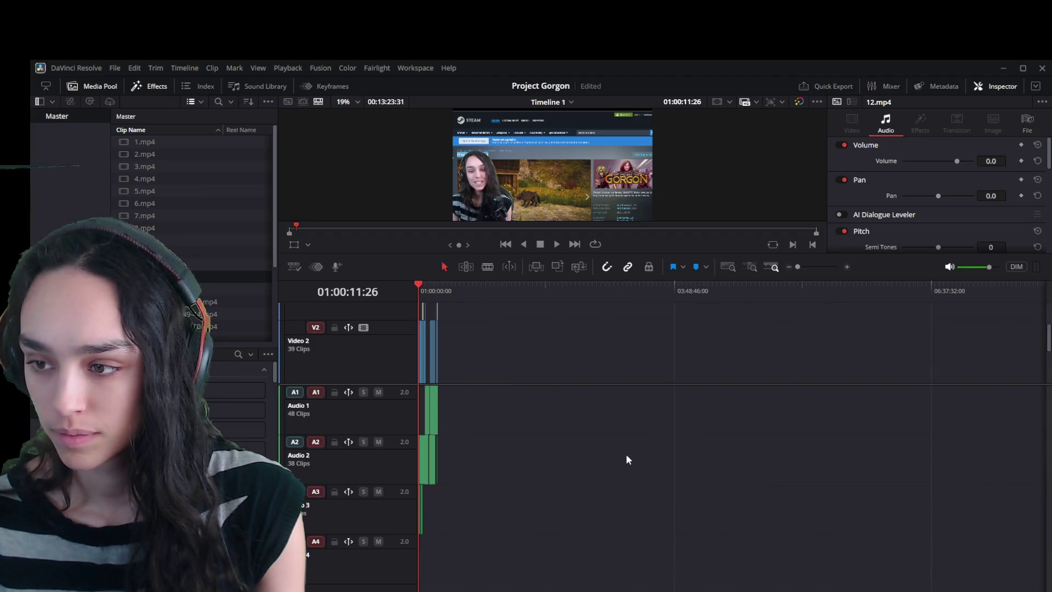
scroll(570, 393, up, 4)
mouse_move(880, 554)
mouse_down()
mouse_move(766, 543)
mouse_move(480, 321)
mouse_move(443, 303)
mouse_move(442, 324)
mouse_up()
scroll(746, 403, up, 5)
scroll(746, 397, up, 1)
drag(717, 381, 743, 387)
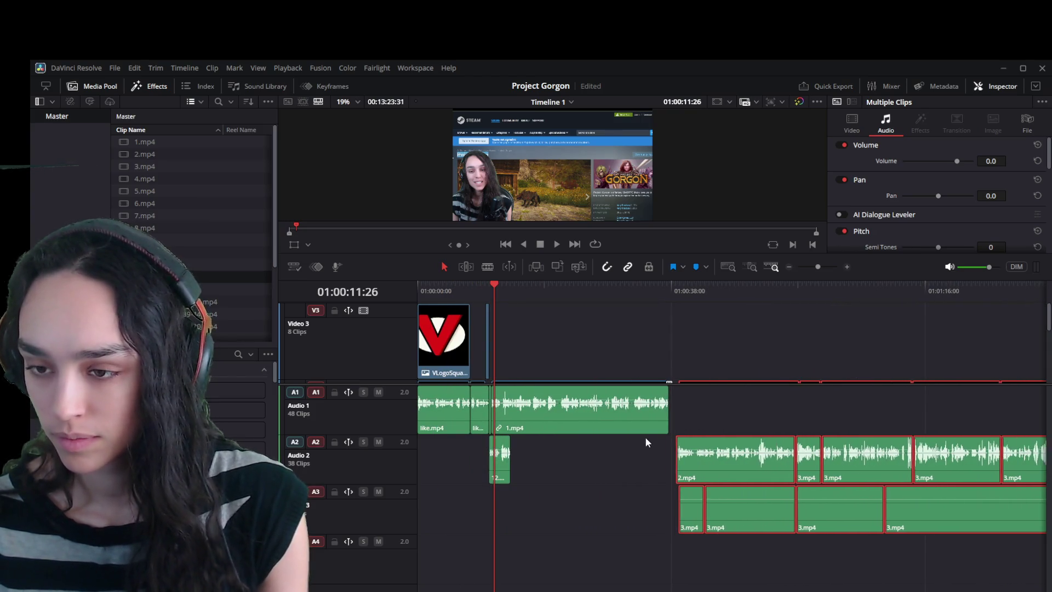
key(shift+z)
Zoom in near the edit's start and shift the 1.mp4 clip later.
mouse_move(991, 556)
mouse_down()
mouse_move(765, 493)
mouse_move(485, 332)
mouse_move(430, 288)
mouse_up()
key(shift+z)
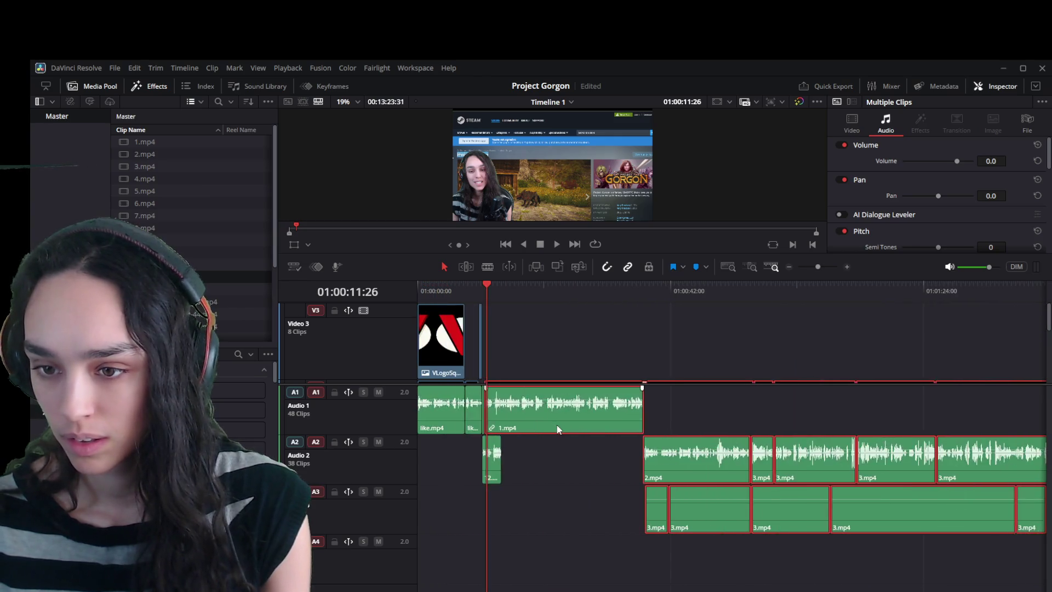
scroll(558, 429, up, 3)
drag(779, 406, 825, 407)
click(706, 413)
key(ctrl+z)
key(ctrl+shift+z)
Delete the tiny 1.mp4 fragment and butt 12.mp4 against the end of like.mp4.
mouse_move(755, 465)
mouse_down()
mouse_move(892, 462)
mouse_move(855, 464)
mouse_up()
click(707, 425)
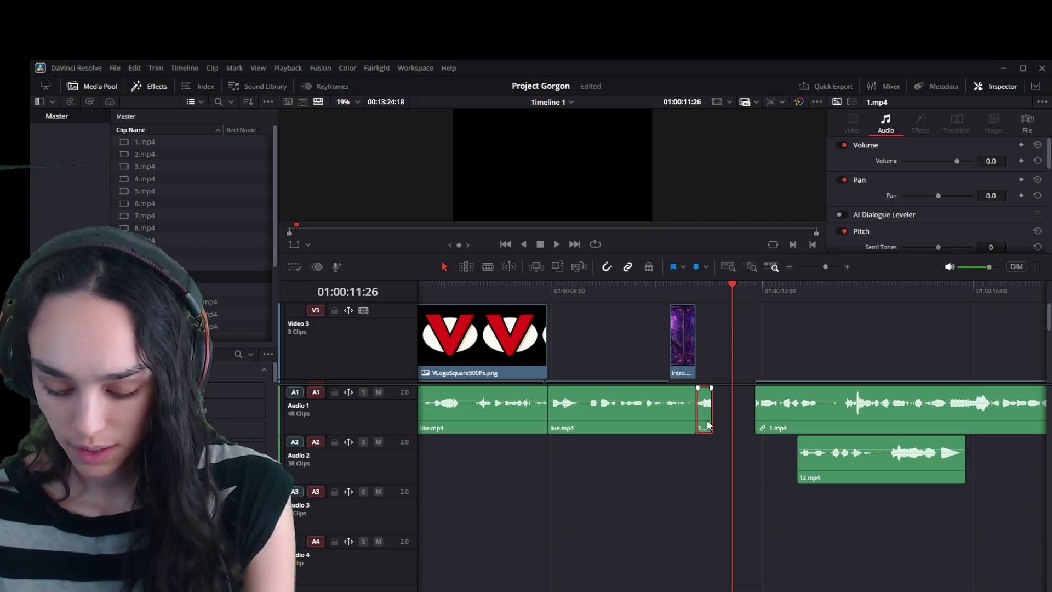
key(Delete)
drag(817, 462, 740, 460)
scroll(734, 338, down, 2)
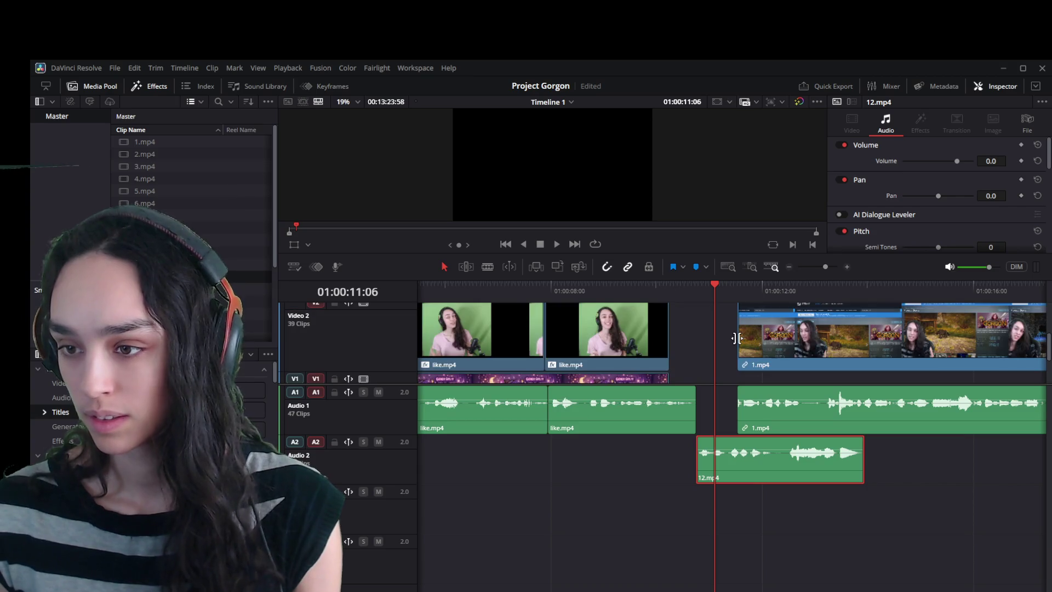
Play back the edit from the intro title.
scroll(736, 339, up, 2)
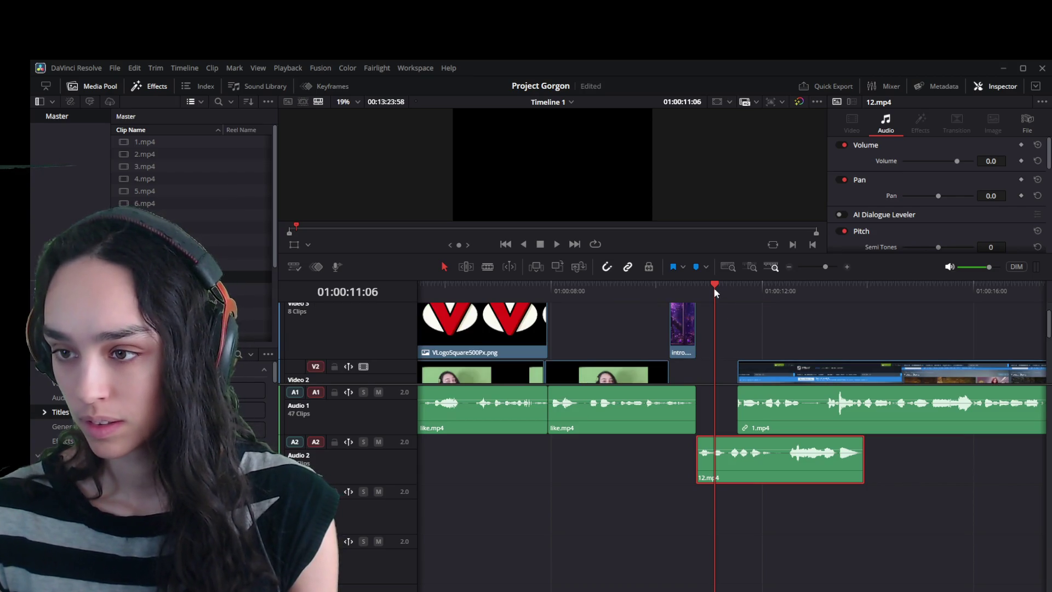
drag(715, 288, 686, 282)
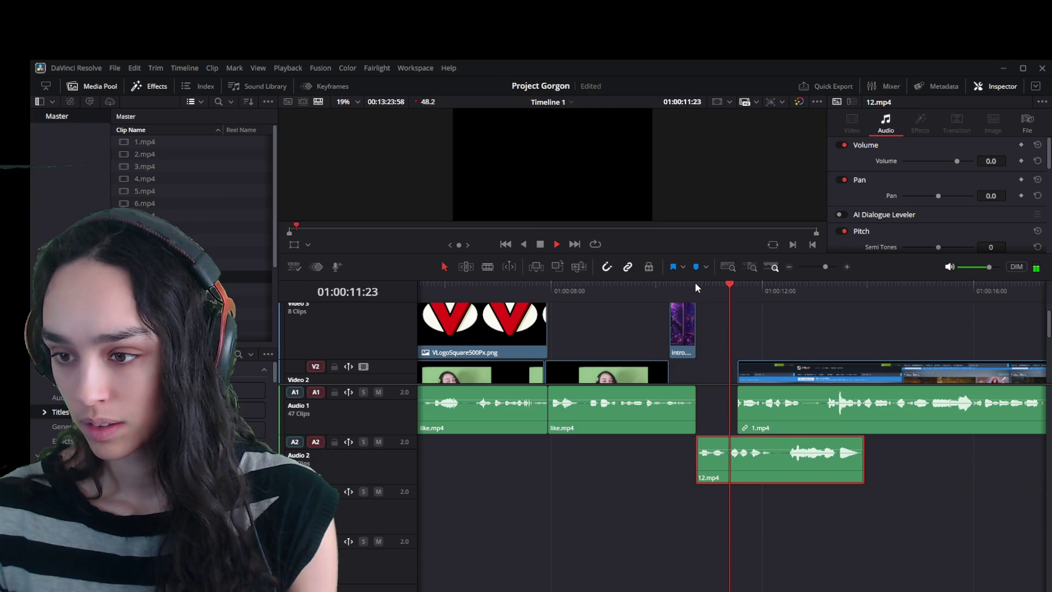
key(space)
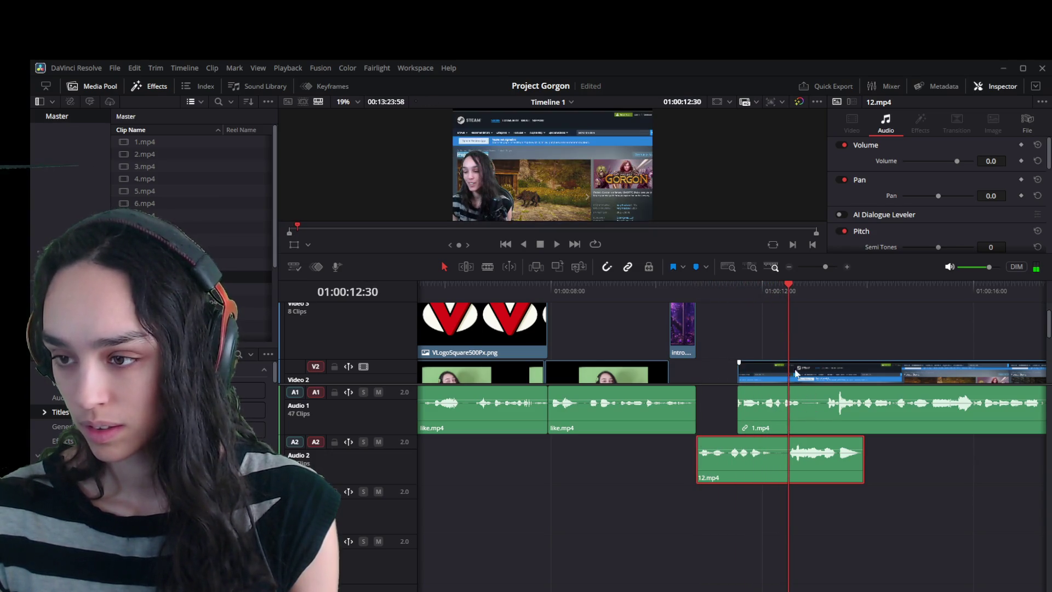
key(space)
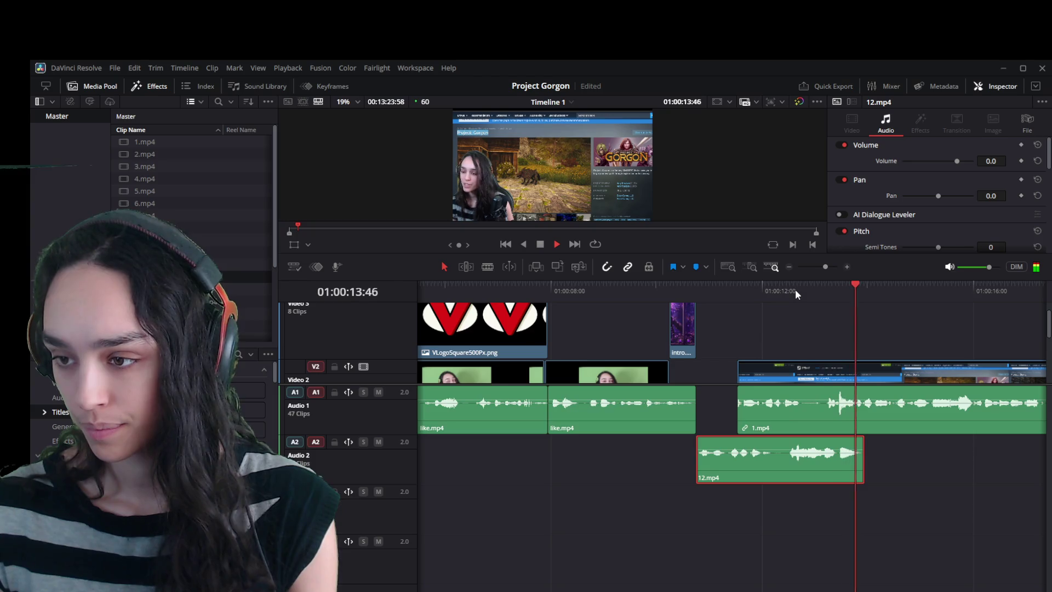
key(space)
Trim 1.mp4's start to 01:00:15:13, move 12.mp4 onto Audio 1, and close the gap.
key(ctrl+minus)
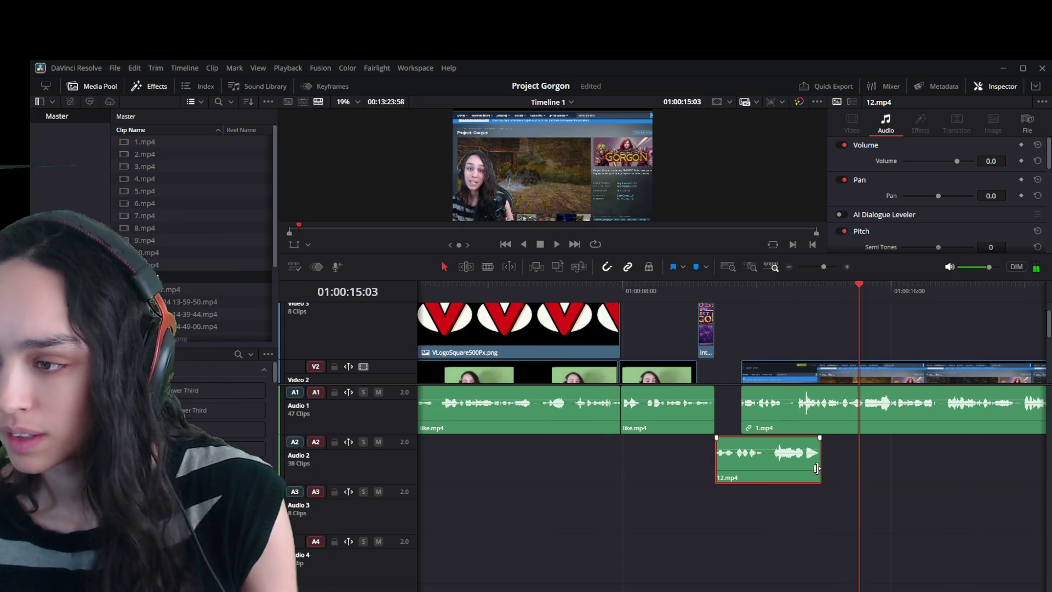
drag(861, 286, 865, 285)
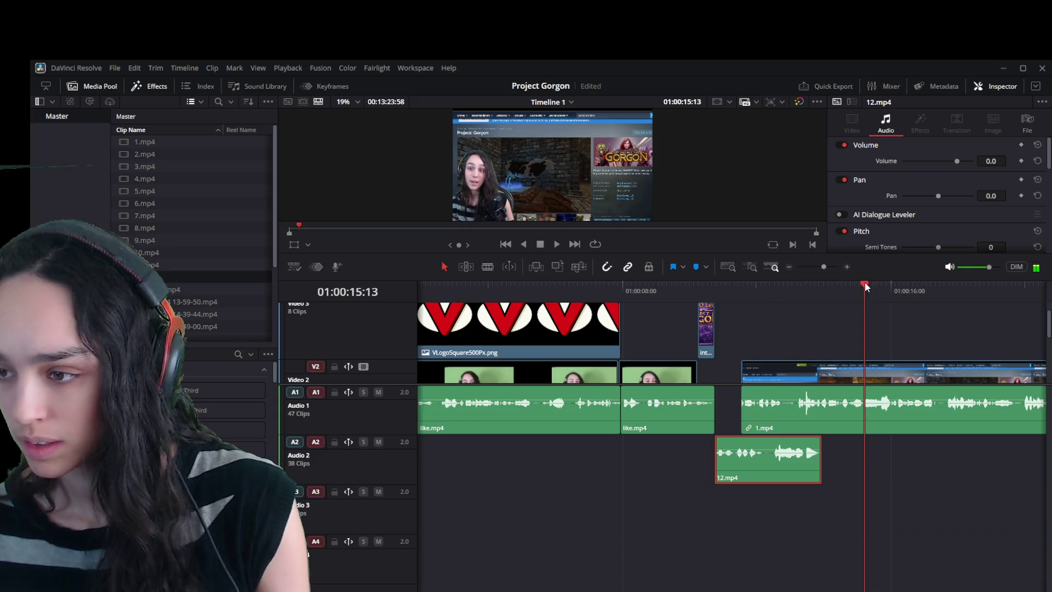
click(869, 384)
drag(739, 389, 864, 389)
drag(784, 456, 777, 426)
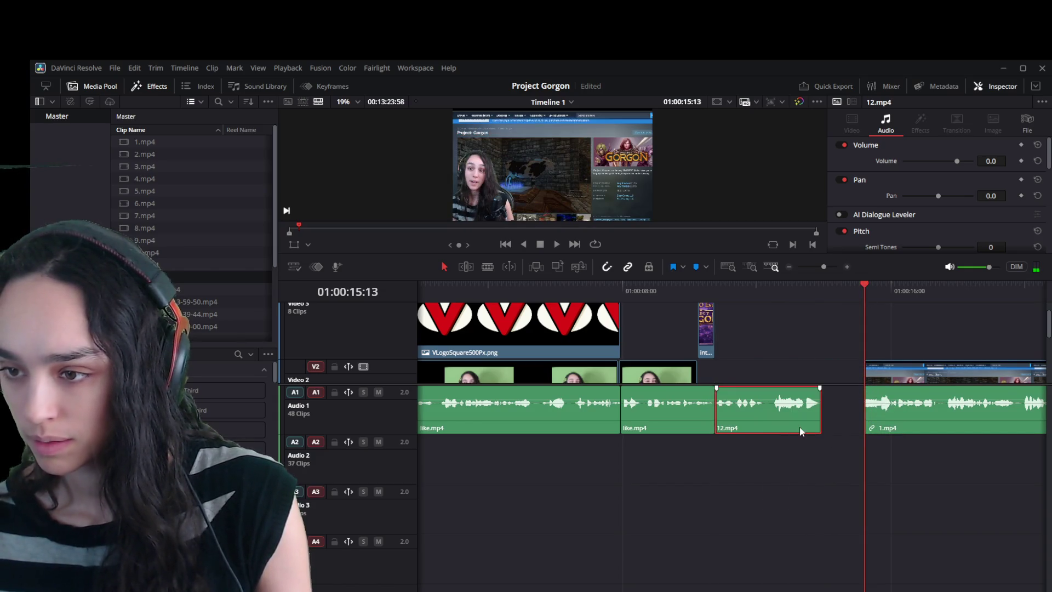
click(837, 411)
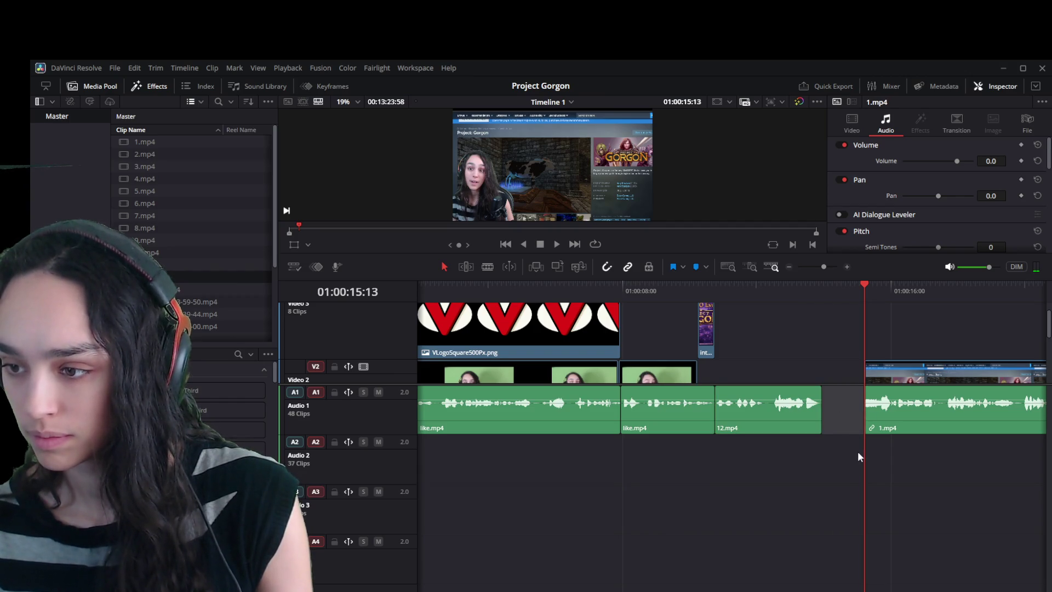
key(Delete)
Review the new 12.mp4–1.mp4 join around 01:00:12 and zoom out to the whole edit.
click(760, 286)
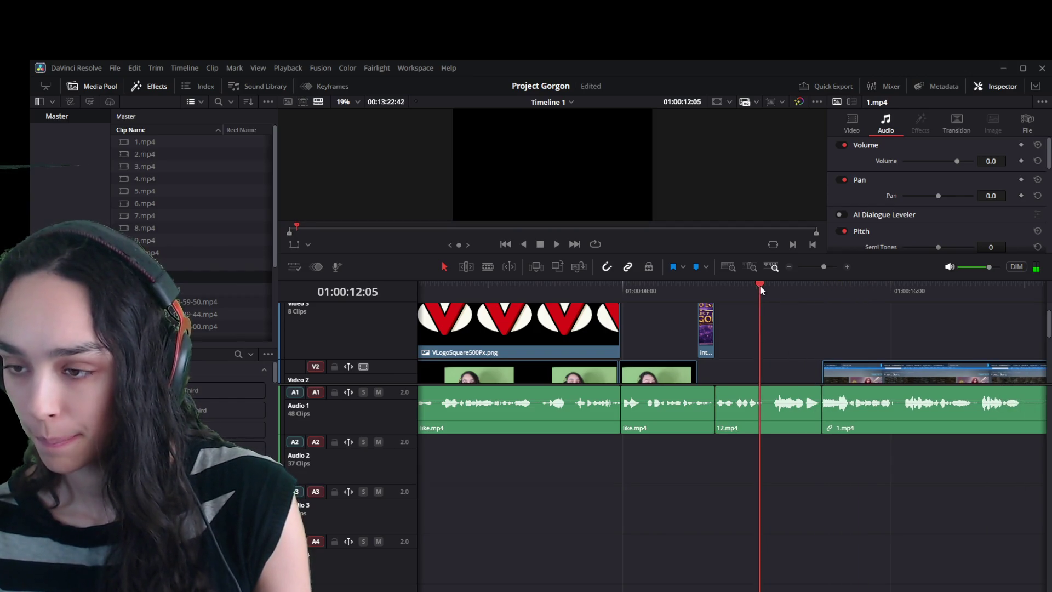
drag(761, 291, 727, 288)
key(space)
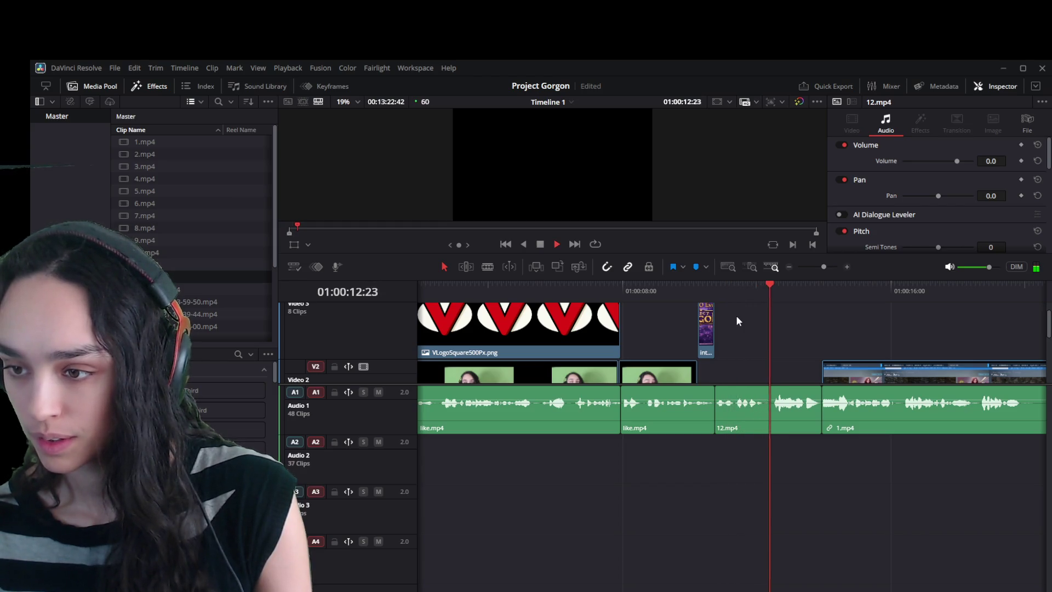
click(769, 289)
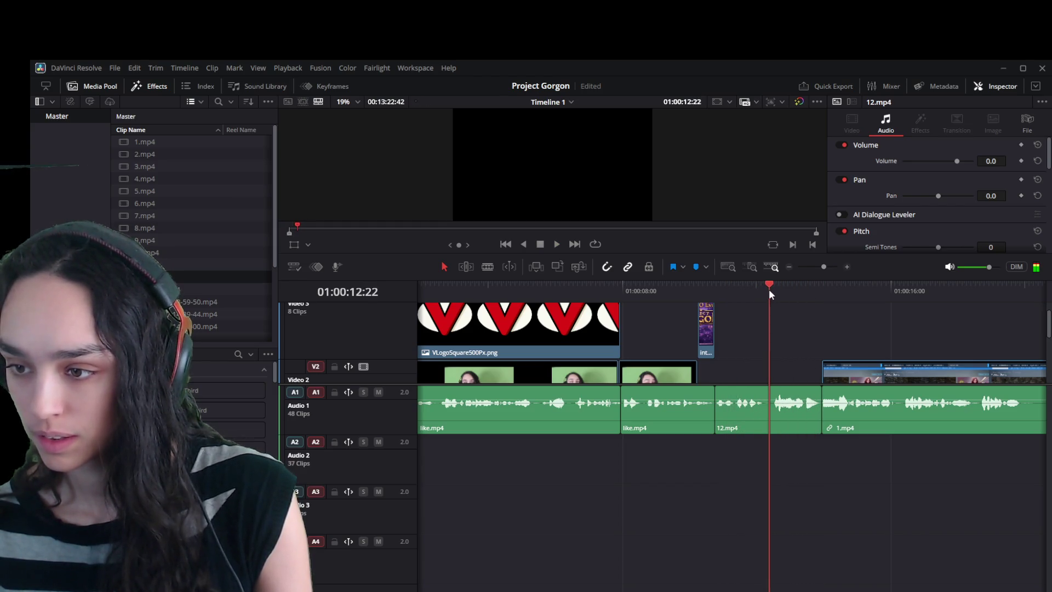
click(771, 289)
scroll(782, 418, up, 2)
click(780, 421)
click(728, 267)
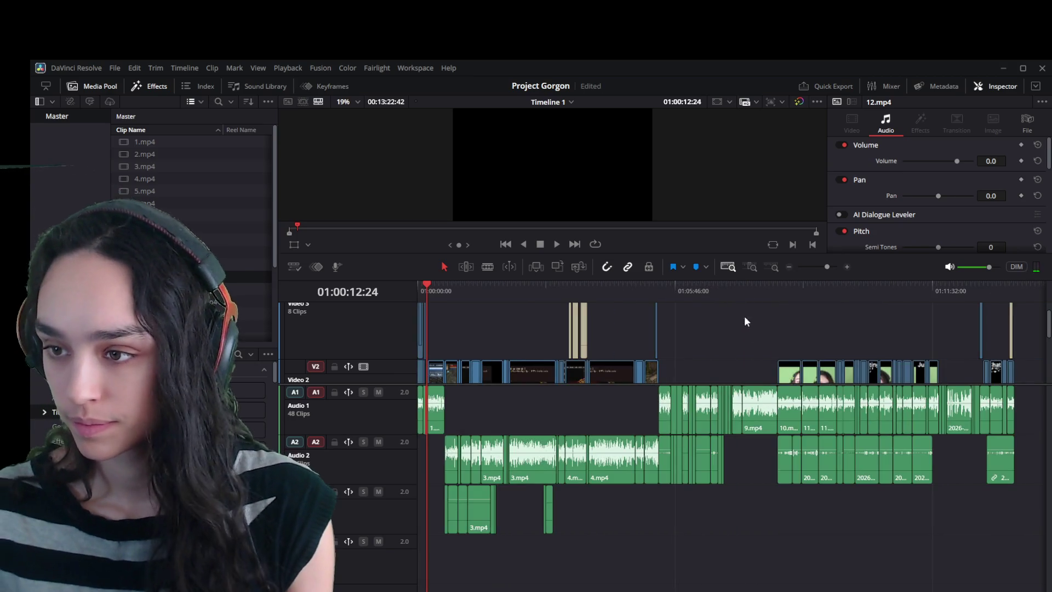
Split 12.mp4 at 01:00:12:30, trim the first piece, and slide the second piece up to it.
scroll(649, 439, up, 8)
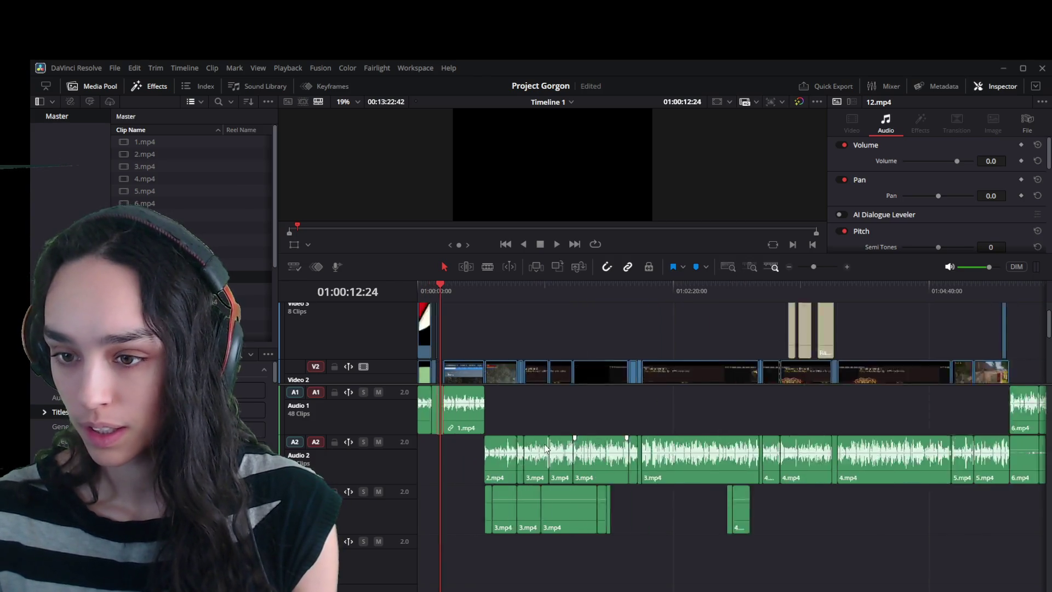
drag(751, 295, 746, 292)
key(ctrl+b)
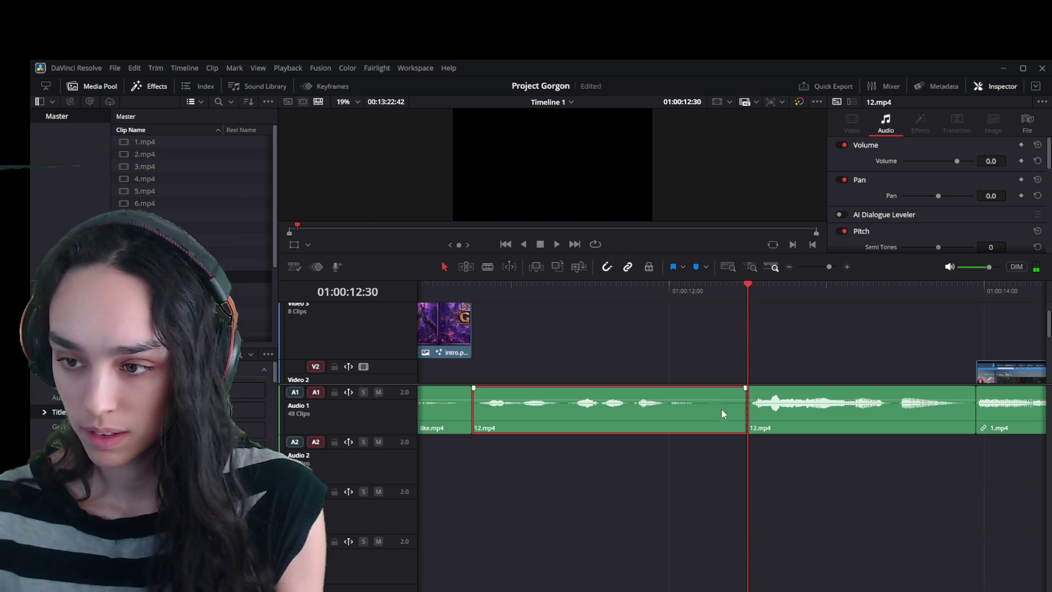
mouse_move(746, 408)
mouse_down()
mouse_move(671, 408)
mouse_move(697, 408)
mouse_up()
click(659, 299)
drag(659, 298, 693, 299)
drag(784, 411, 742, 409)
key(space)
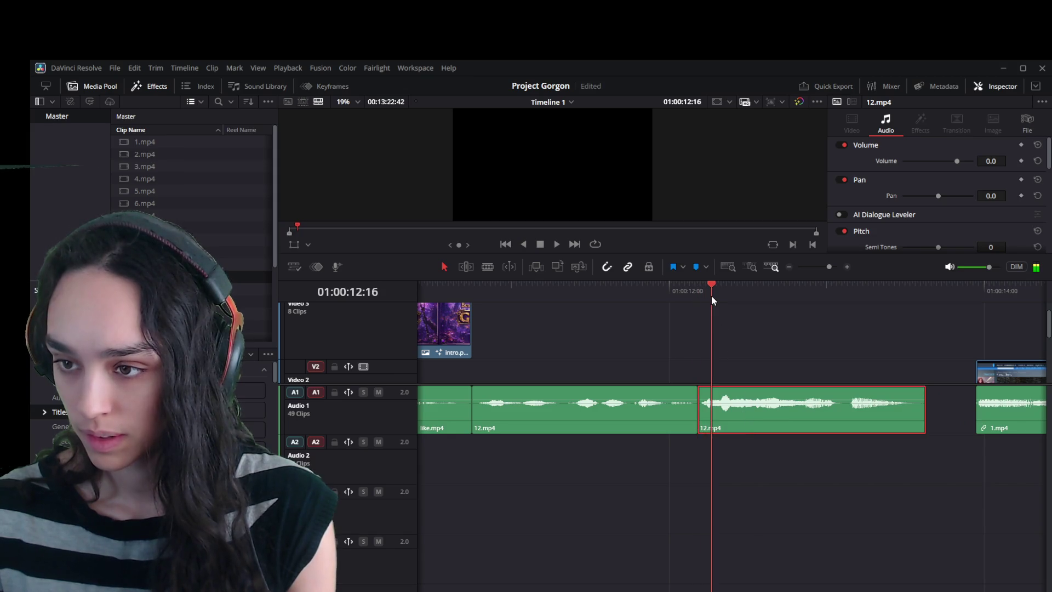
drag(783, 296, 793, 296)
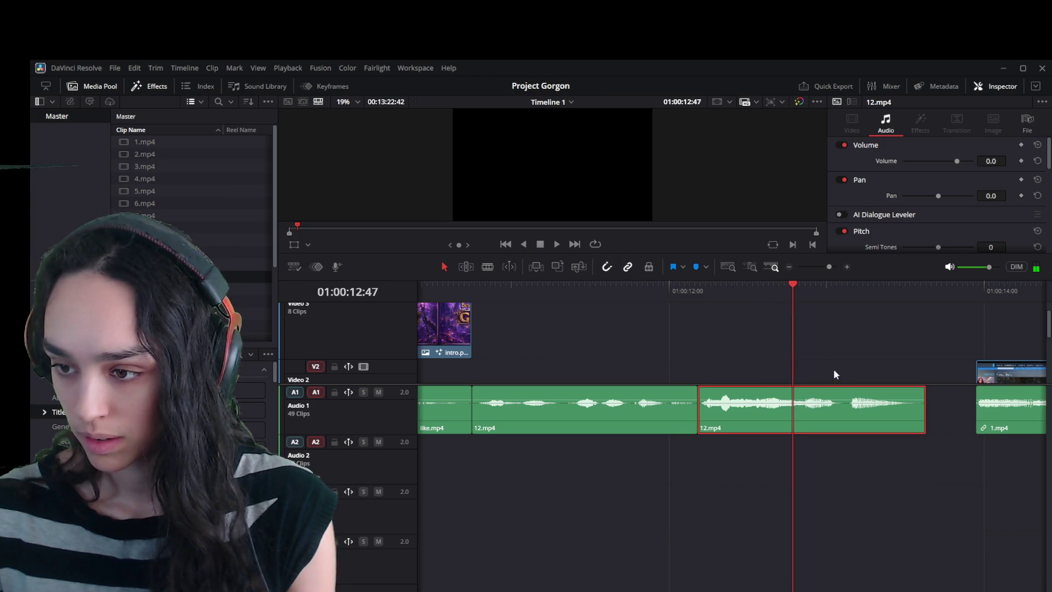
Trim the second 12.mp4 piece's end and remove the gap after it.
drag(919, 412, 793, 412)
click(859, 425)
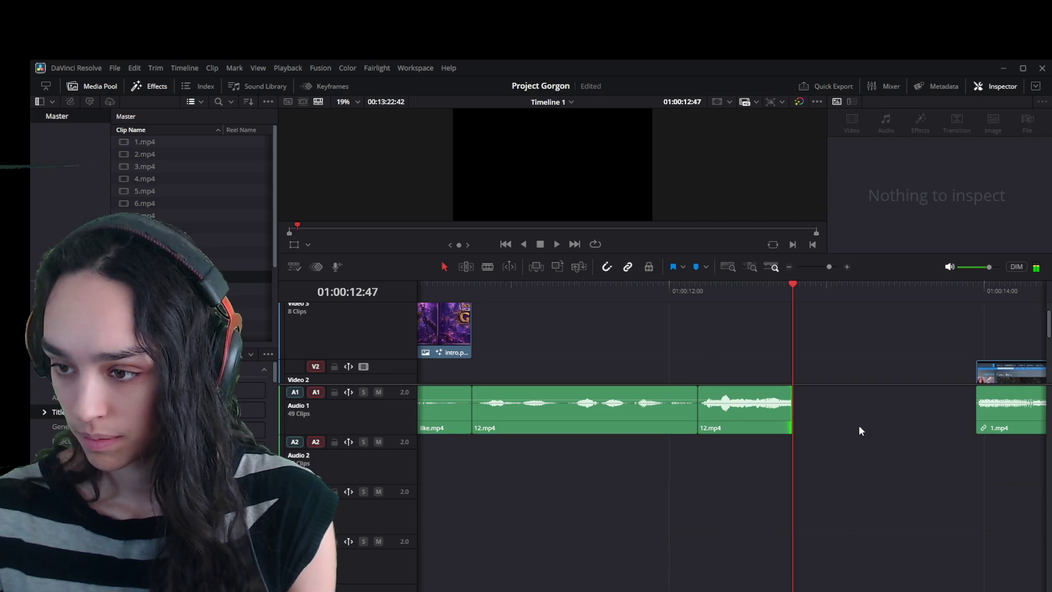
key(Delete)
key(space)
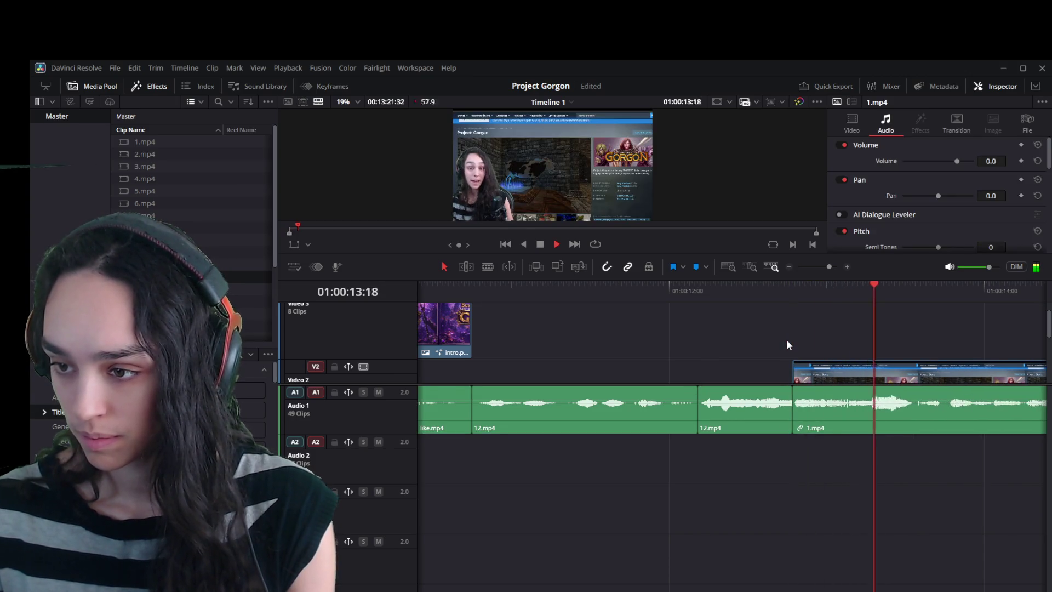
click(706, 288)
key(space)
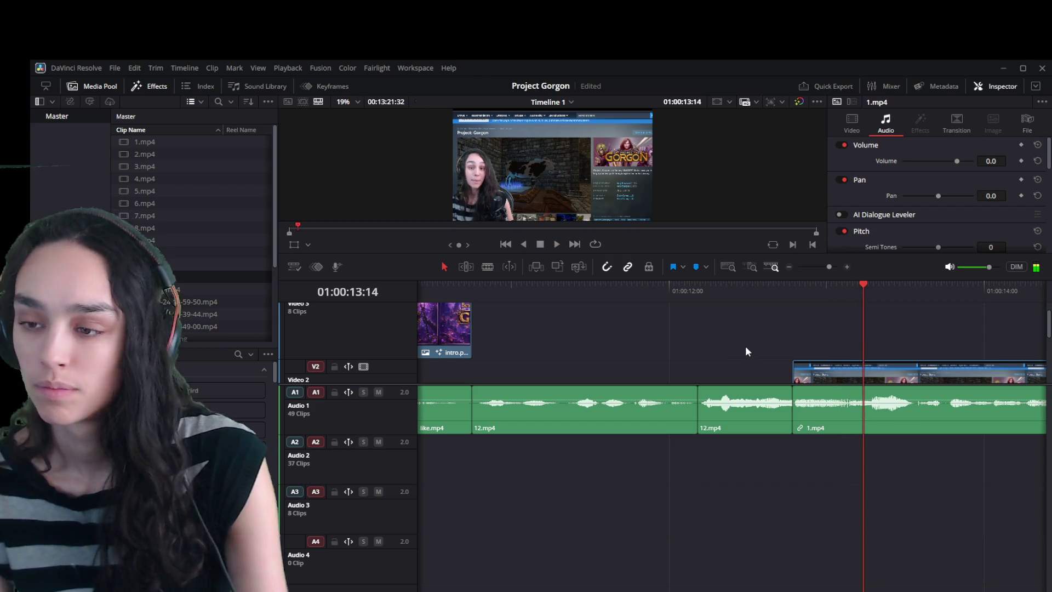
Re-trim 1.mp4's head to about 13:36 and close the gap so it meets 12.mp4.
click(845, 386)
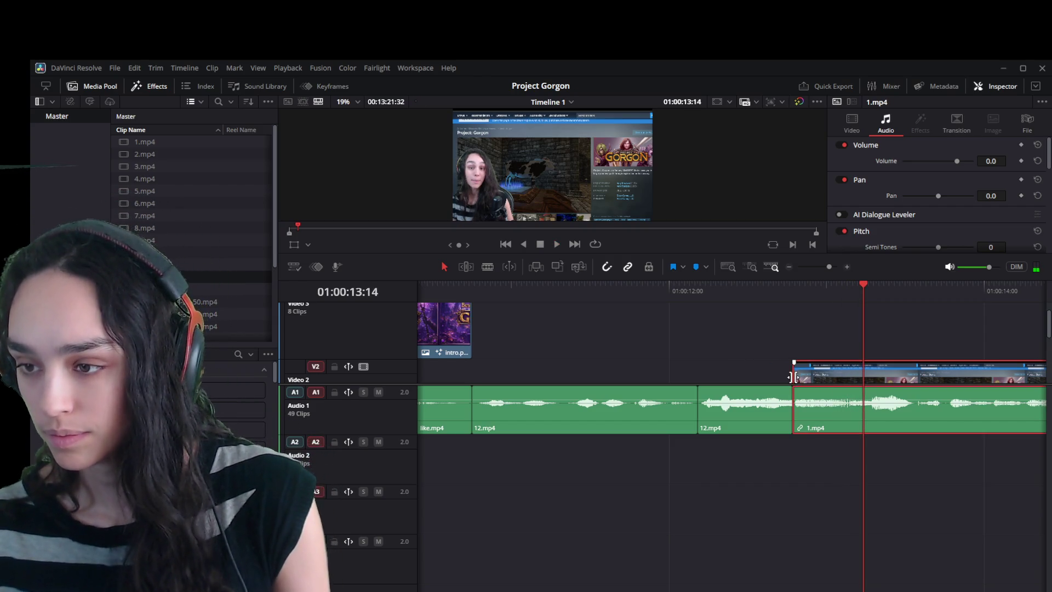
mouse_move(796, 377)
mouse_down()
mouse_move(782, 376)
mouse_move(976, 377)
mouse_move(957, 368)
mouse_up()
drag(946, 289, 948, 290)
drag(957, 379, 900, 379)
click(906, 285)
drag(912, 284, 920, 291)
drag(901, 380, 927, 381)
click(847, 413)
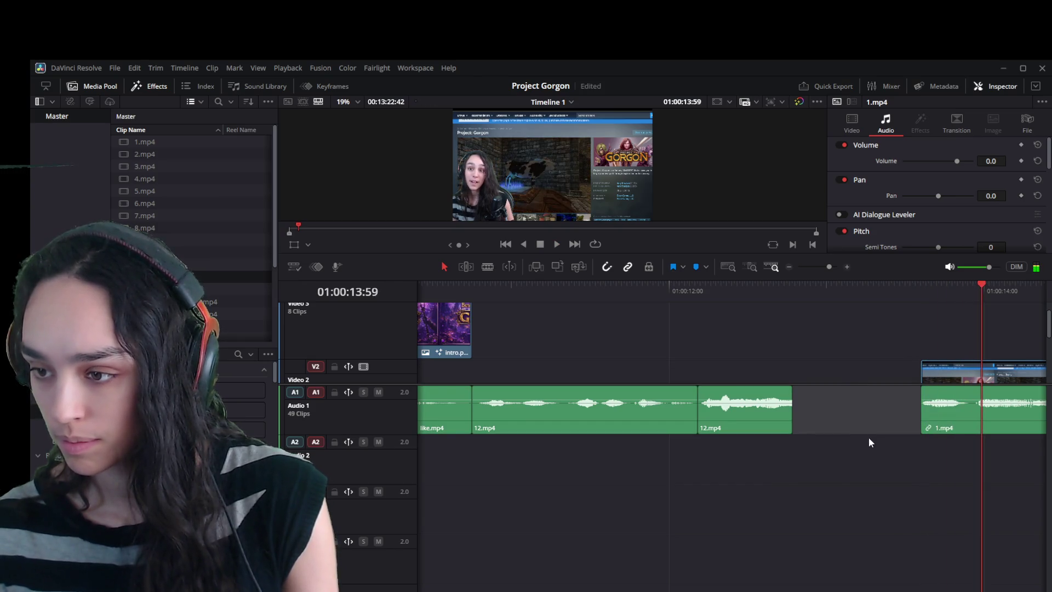
key(Delete)
scroll(669, 483, down, 2)
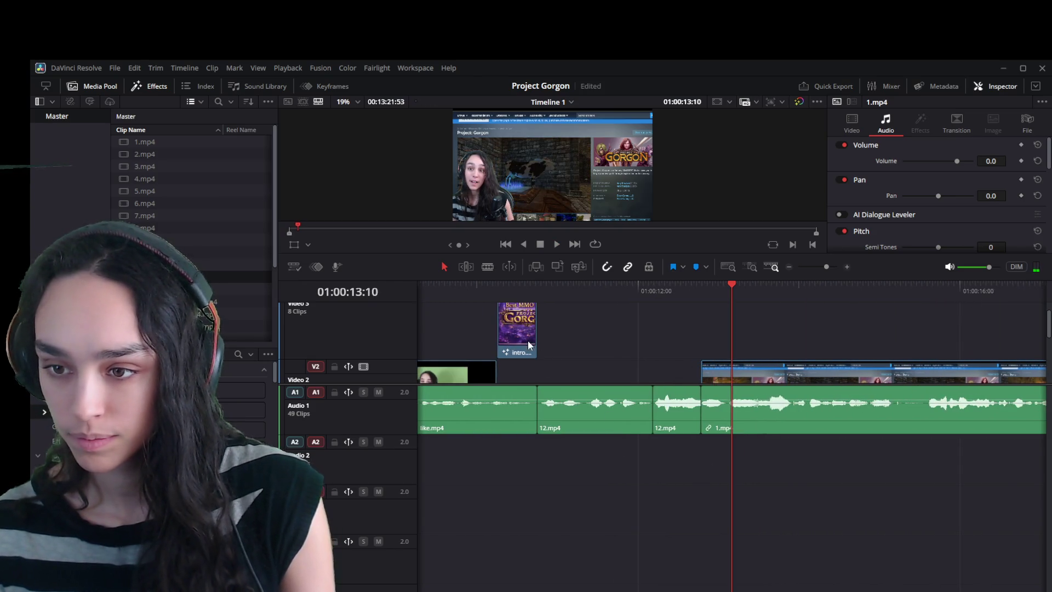
Lengthen the intro.png title clip and play back the intro section.
mouse_move(536, 337)
mouse_down()
mouse_move(715, 336)
mouse_move(700, 336)
mouse_up()
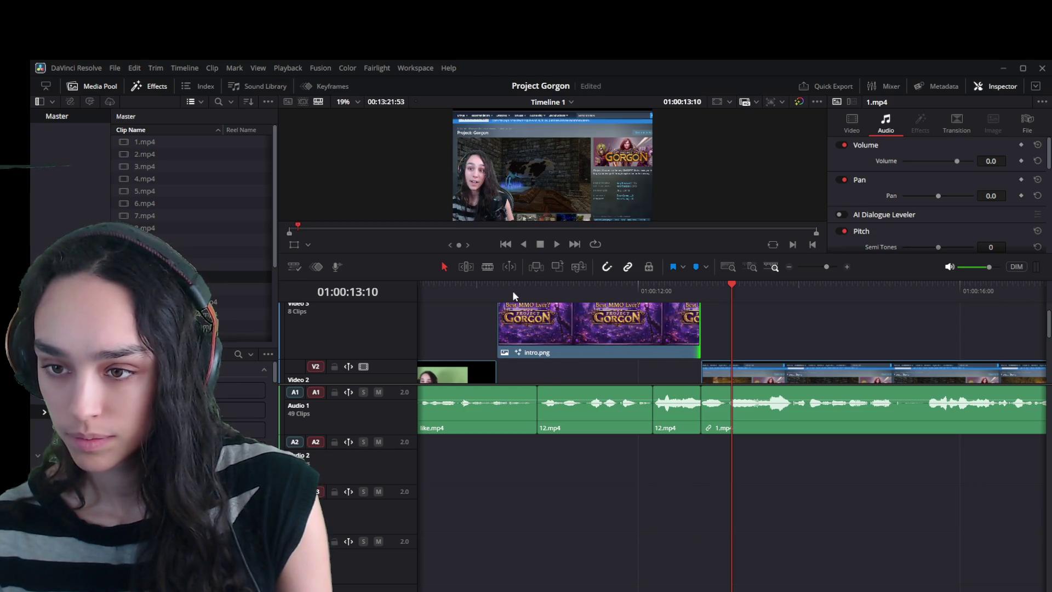
click(492, 283)
key(space)
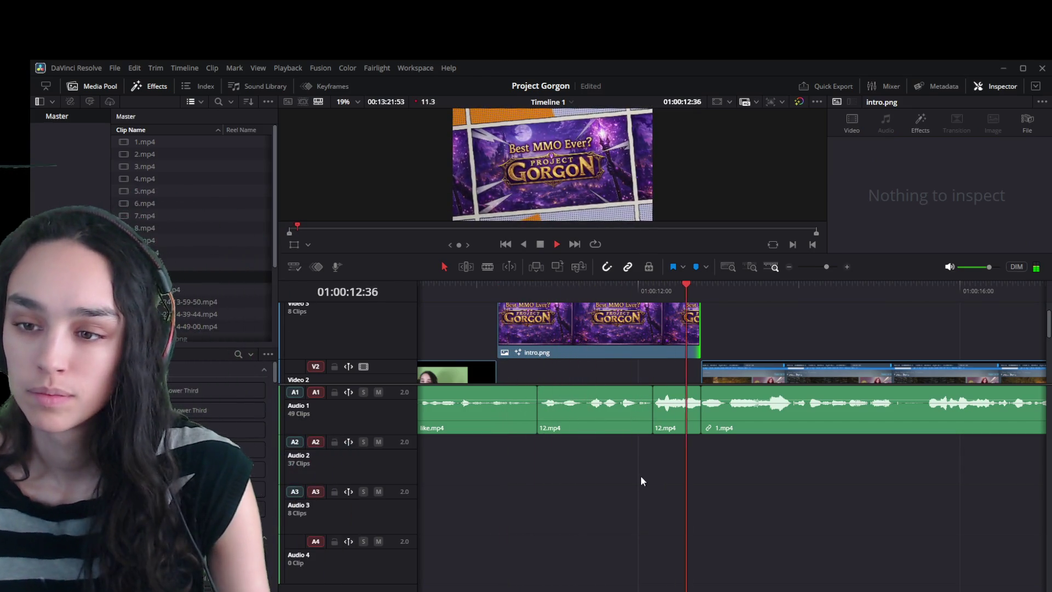
key(space)
Extend like.mp4's end, move intro.png to follow it, and shorten intro.png's end.
click(481, 381)
drag(491, 376, 536, 375)
click(536, 338)
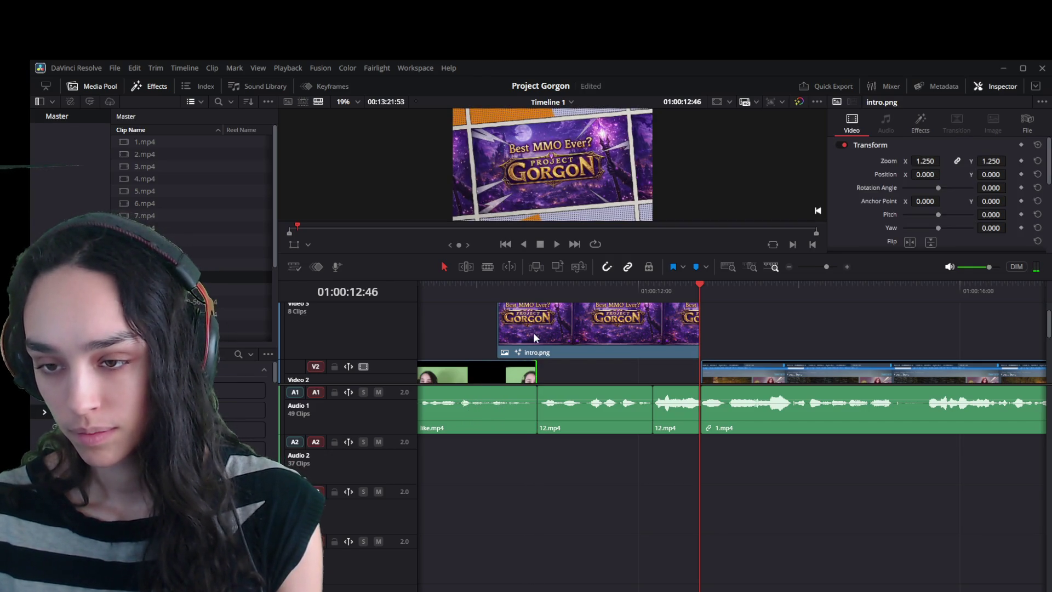
drag(521, 339, 561, 338)
drag(735, 325, 697, 327)
Replay the edited intro and lengthen background.png on Video 1 to cover it.
click(449, 284)
key(space)
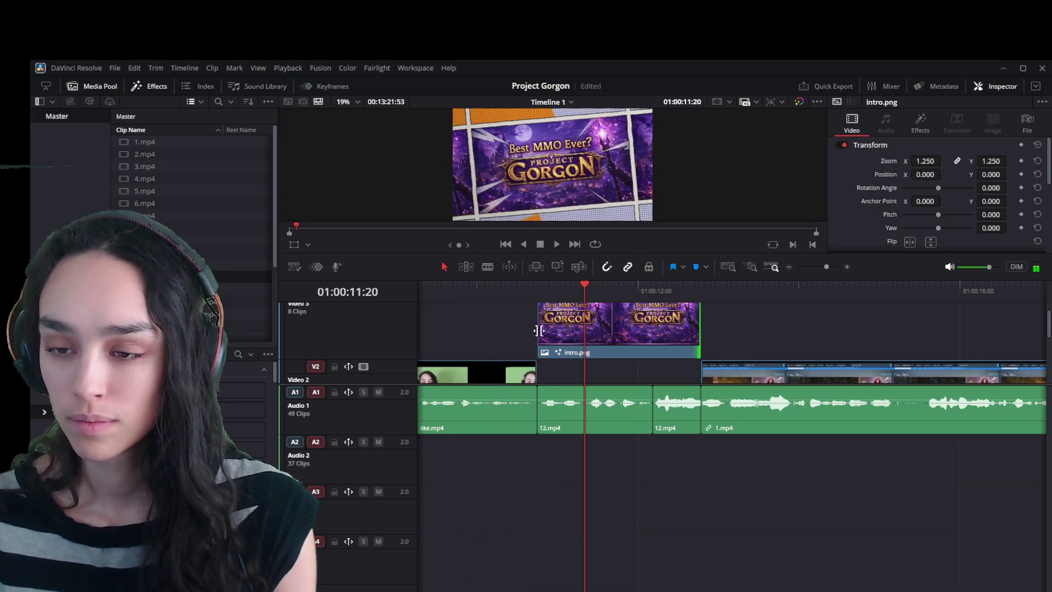
click(527, 296)
scroll(499, 374, up, 2)
mouse_move(500, 370)
mouse_down()
mouse_move(495, 359)
mouse_move(535, 359)
mouse_up()
scroll(551, 356, up, 3)
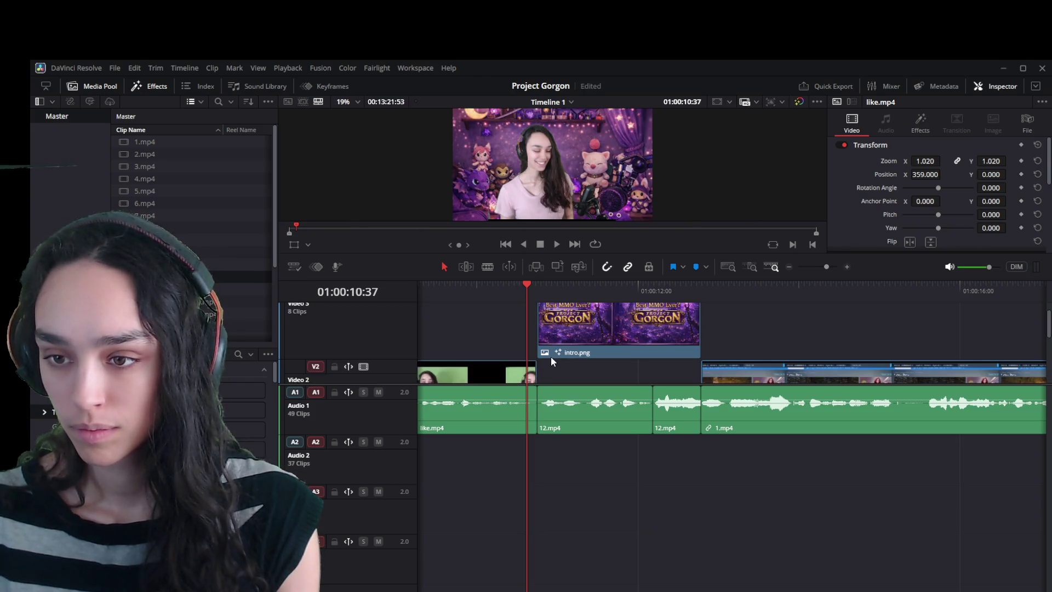
key(space)
click(550, 357)
Trim the end of like.mp4's video and audio to the playhead at 10:37.
drag(496, 285, 527, 295)
click(527, 379)
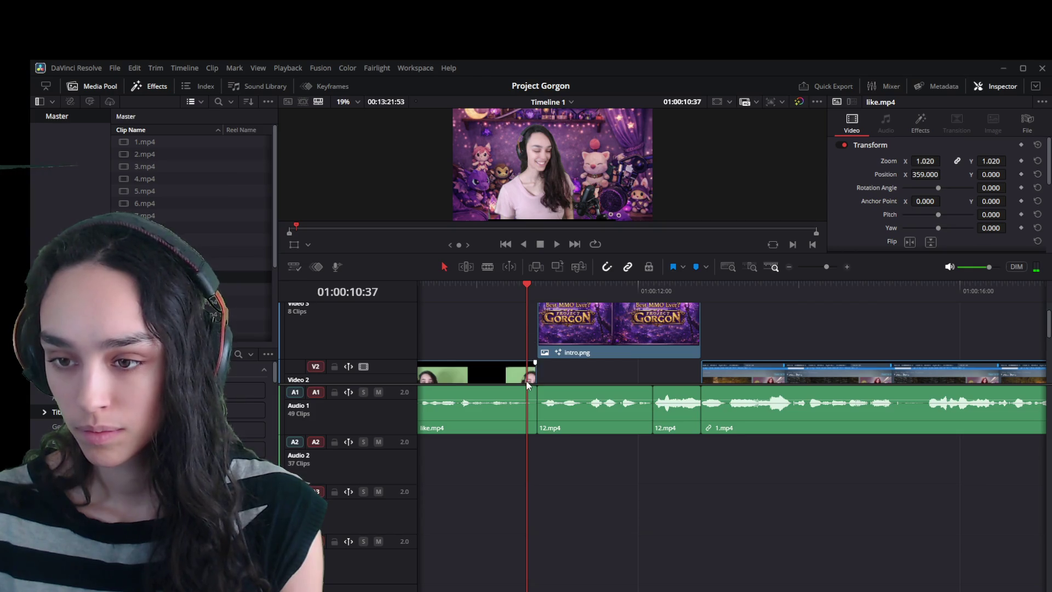
click(523, 377)
click(532, 374)
key(e)
Delete the empty gap before 12.mp4 so the following clips shift left.
scroll(538, 374, down, 3)
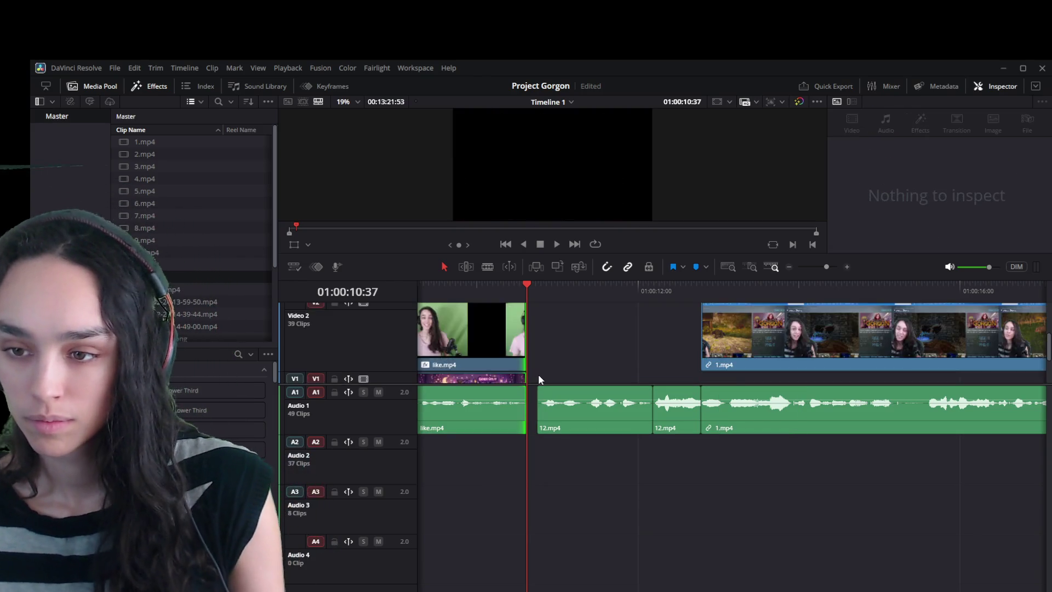
click(534, 413)
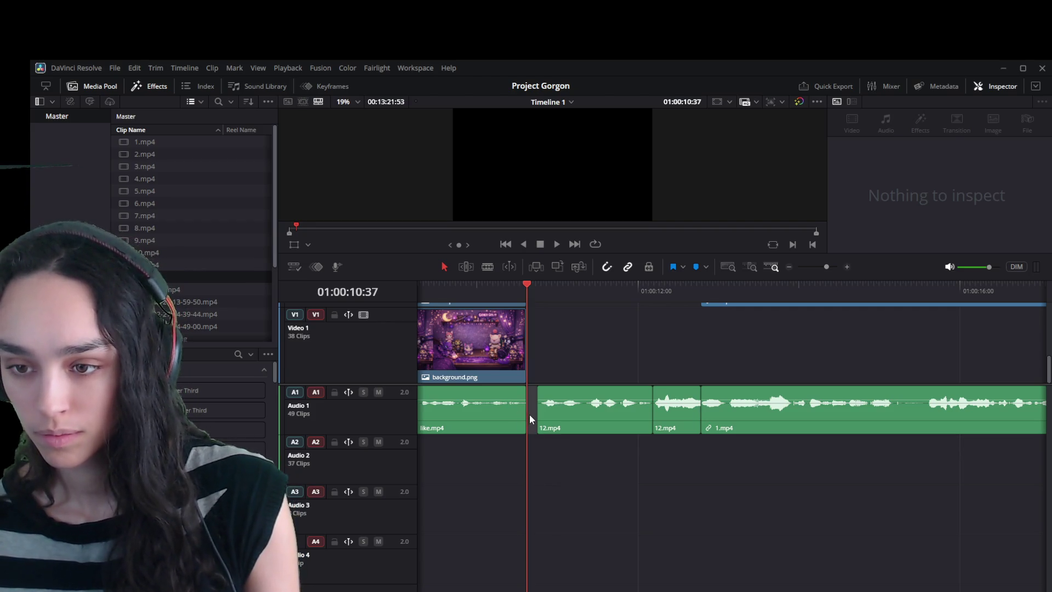
key(Delete)
scroll(548, 358, up, 3)
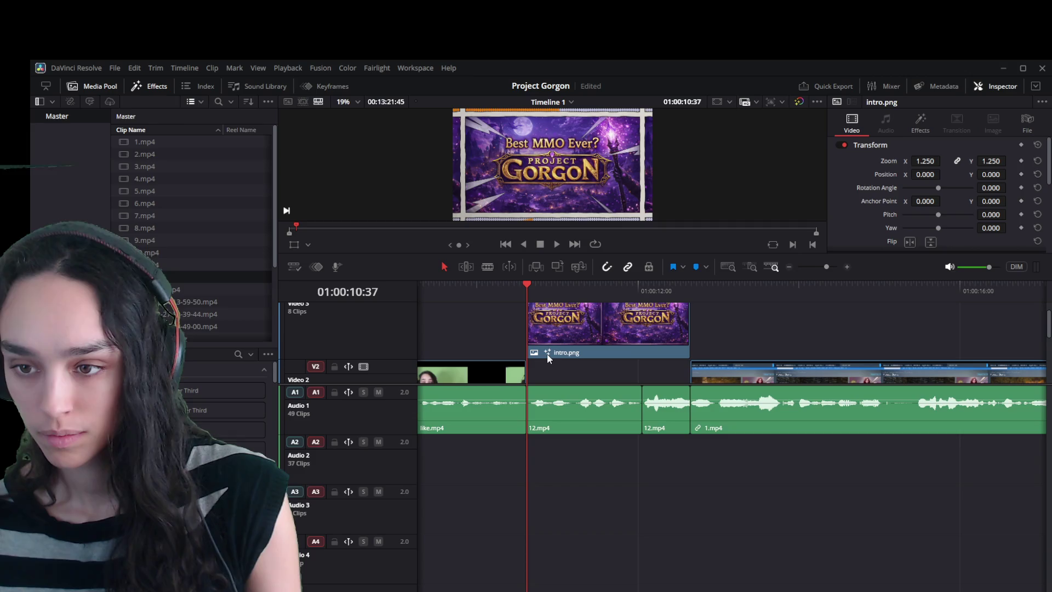
Make the video tracks taller and enlarge the viewer above the timeline.
key(space)
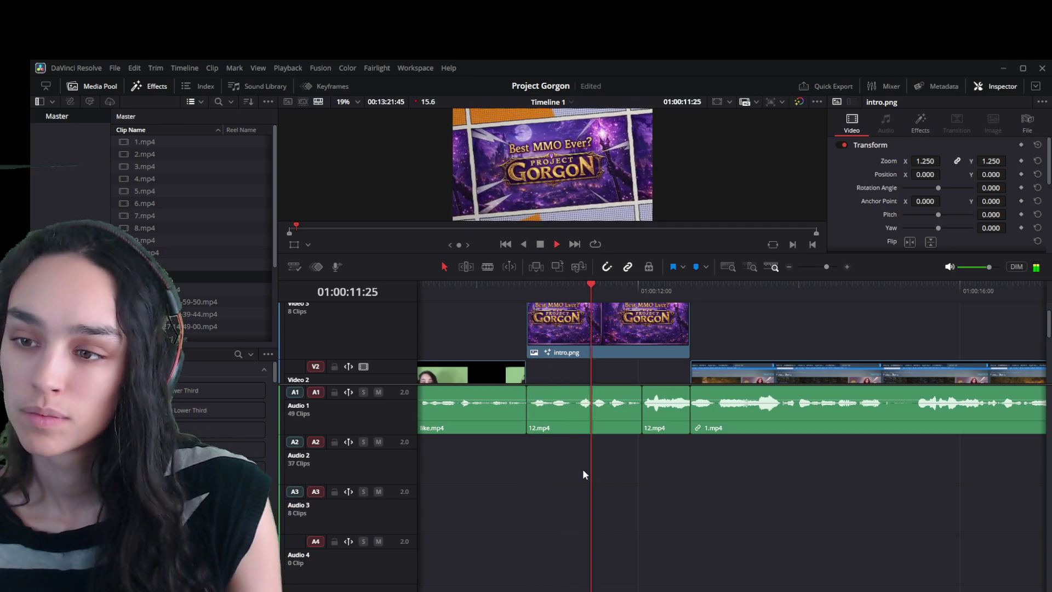
key(space)
scroll(581, 378, down, 2)
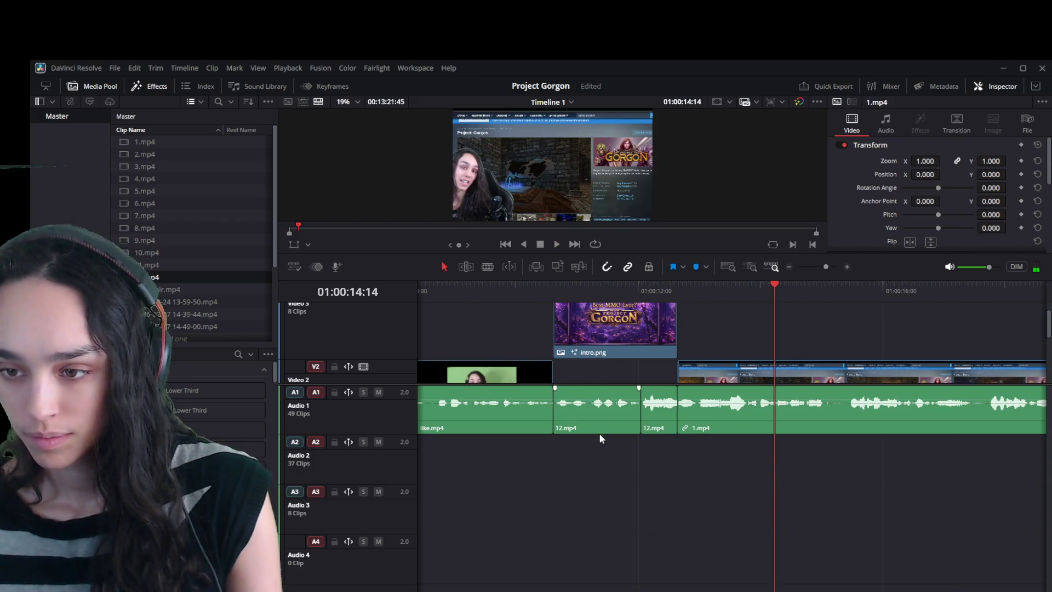
drag(574, 382, 566, 529)
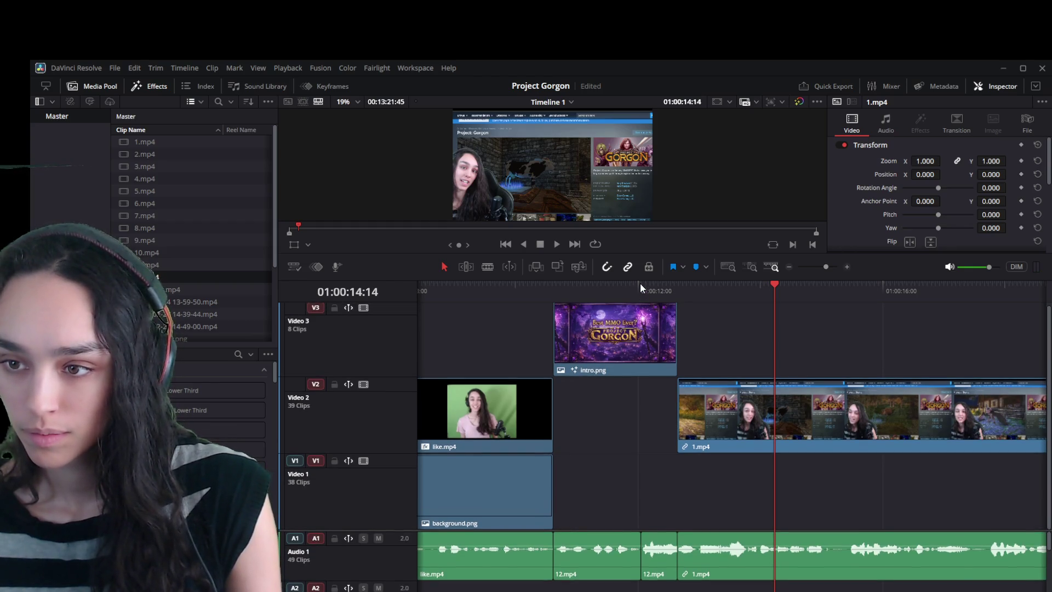
drag(640, 278, 639, 349)
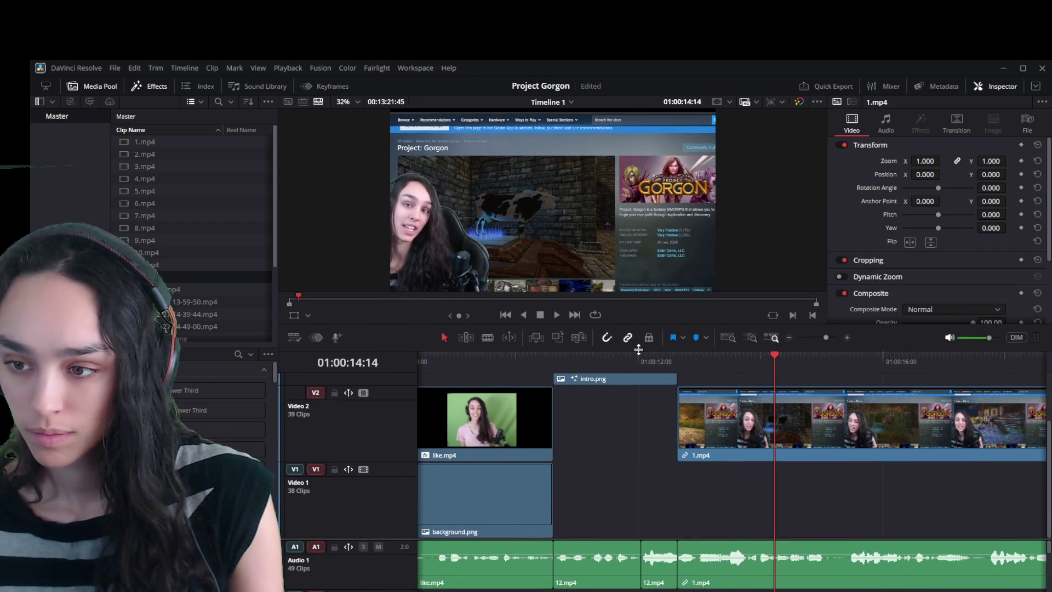
Play from 10:27 through the intro title and the transition into 1.mp4.
click(543, 358)
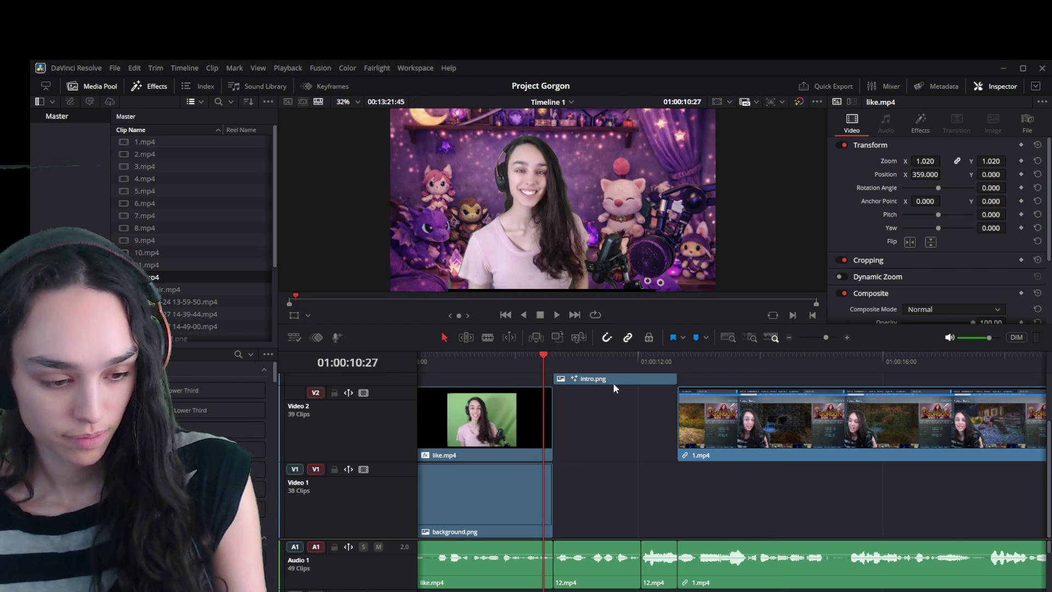
key(space)
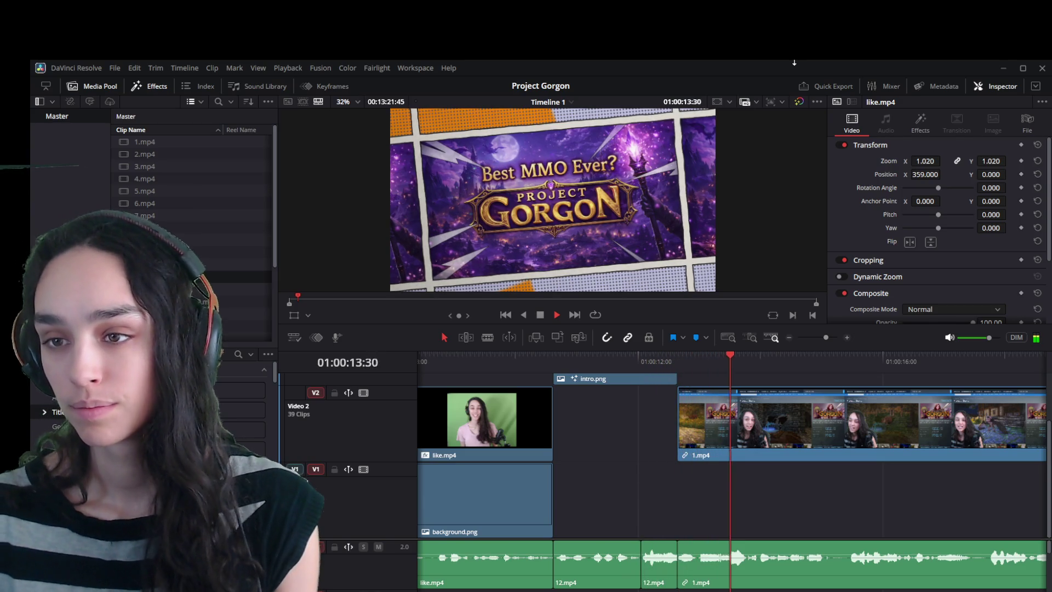
key(Up)
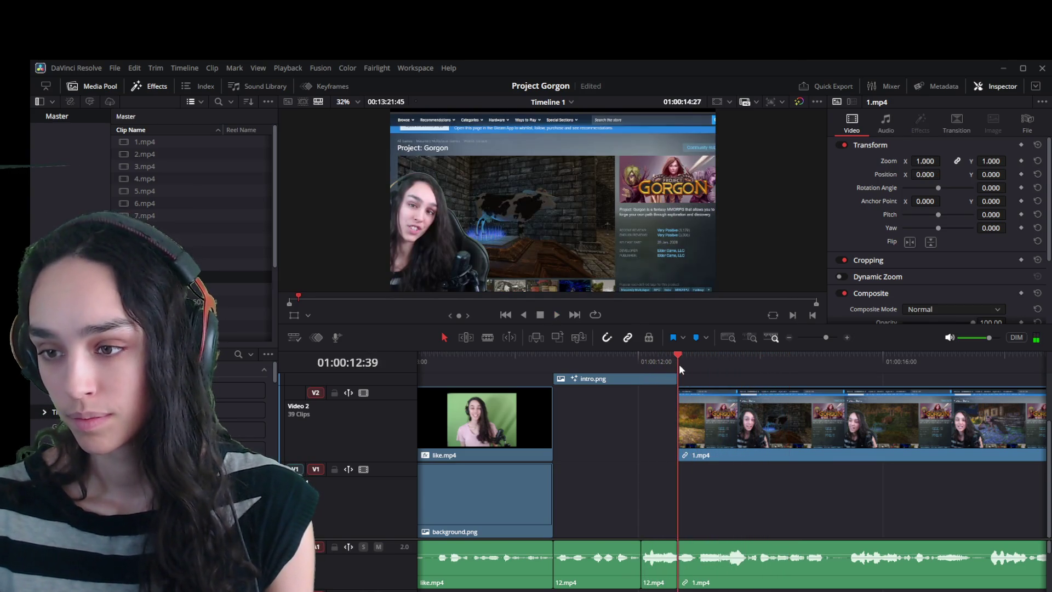
click(663, 360)
key(space)
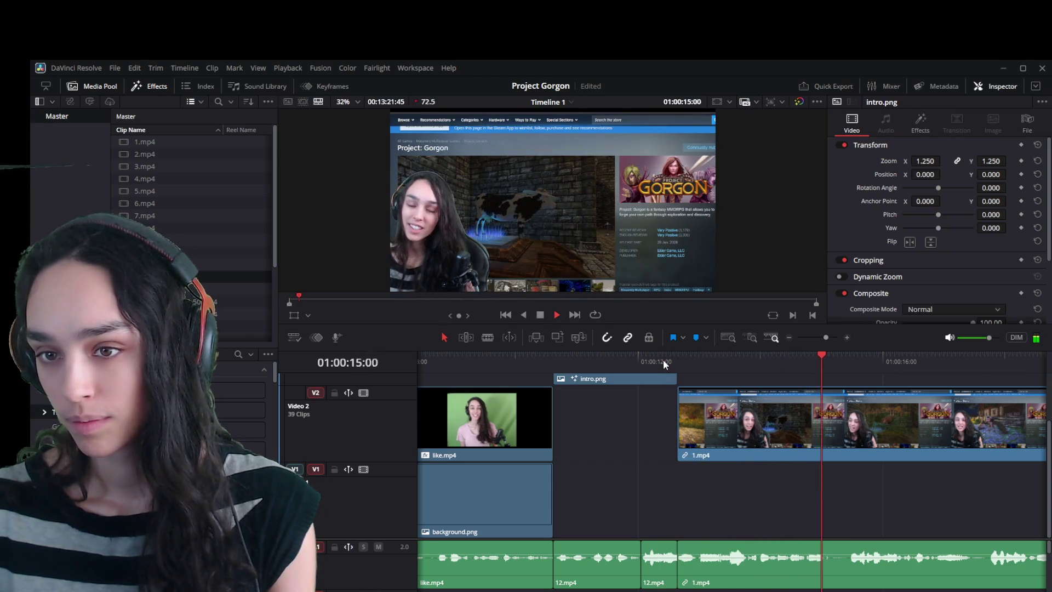
key(space)
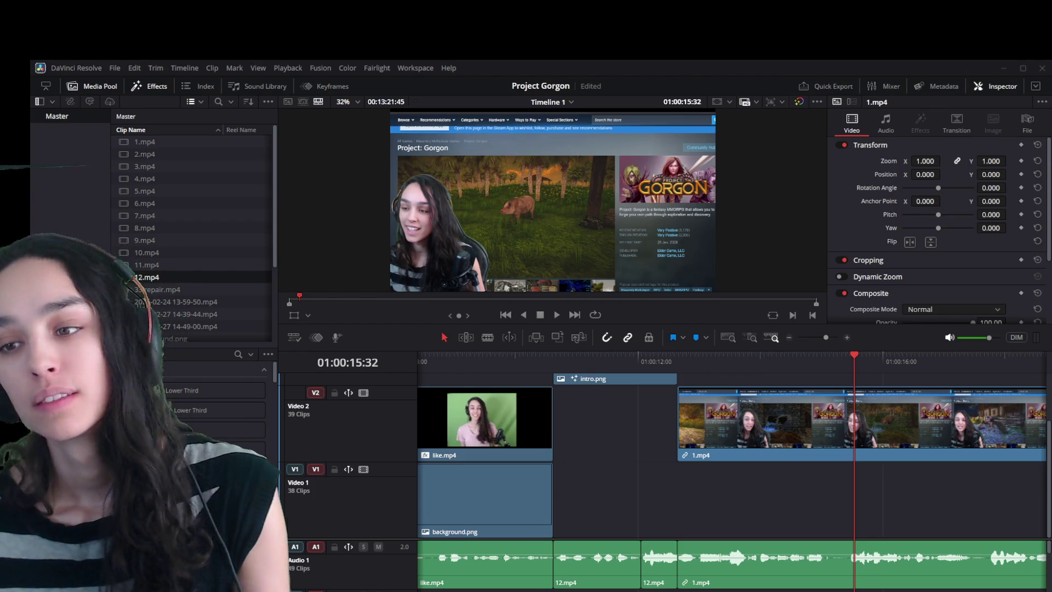
scroll(750, 531, down, 2)
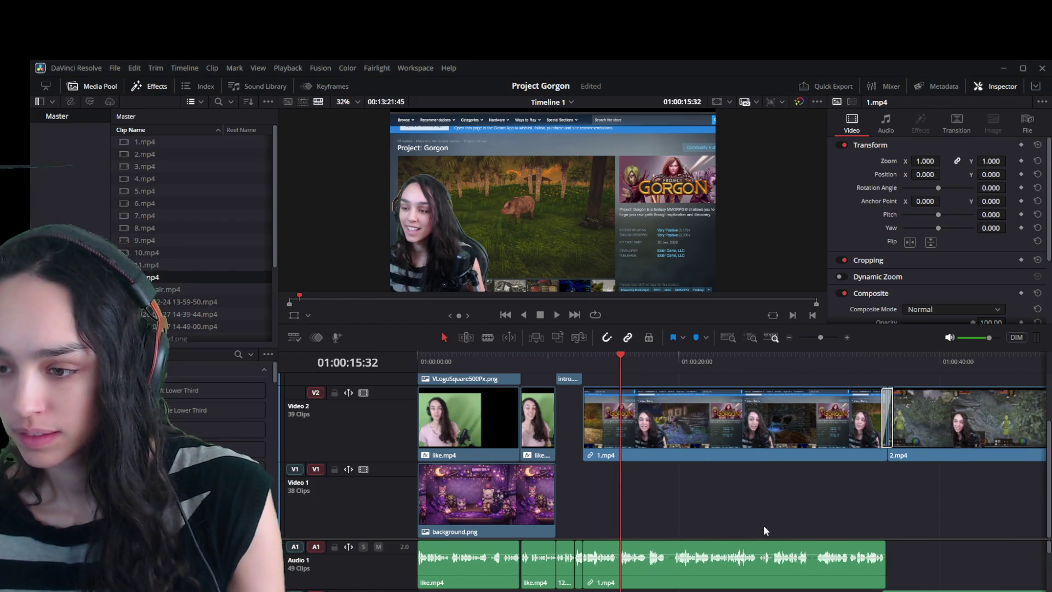
key(space)
key(space)
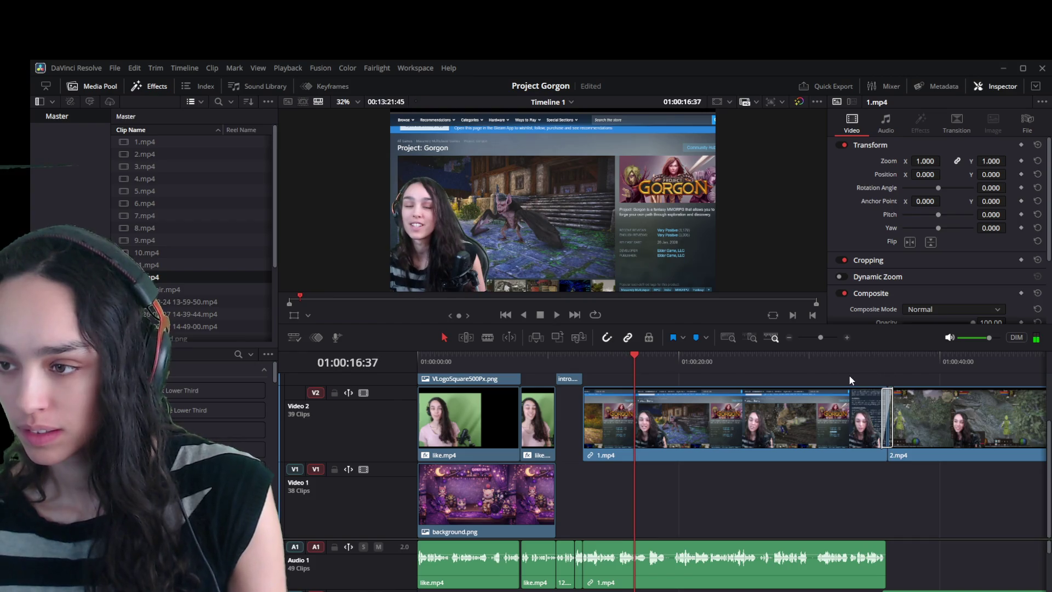
click(778, 365)
key(space)
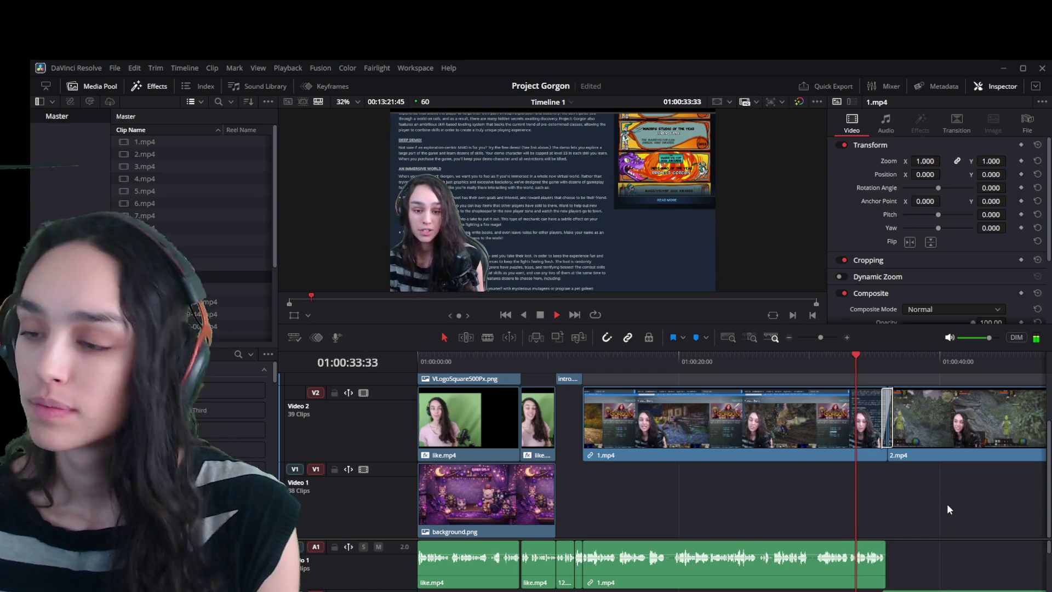
key(space)
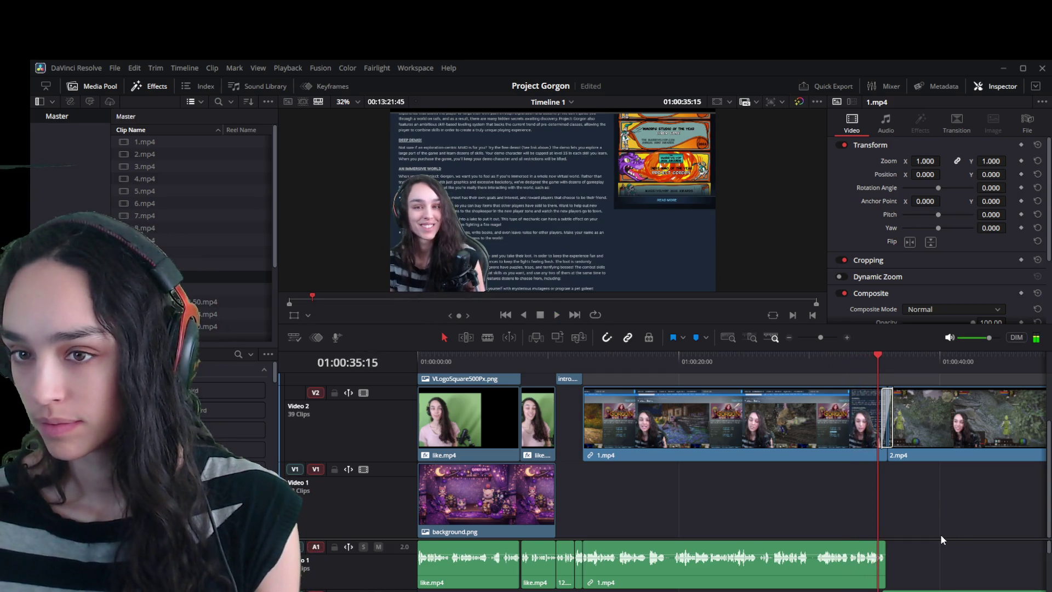
scroll(940, 533, up, 3)
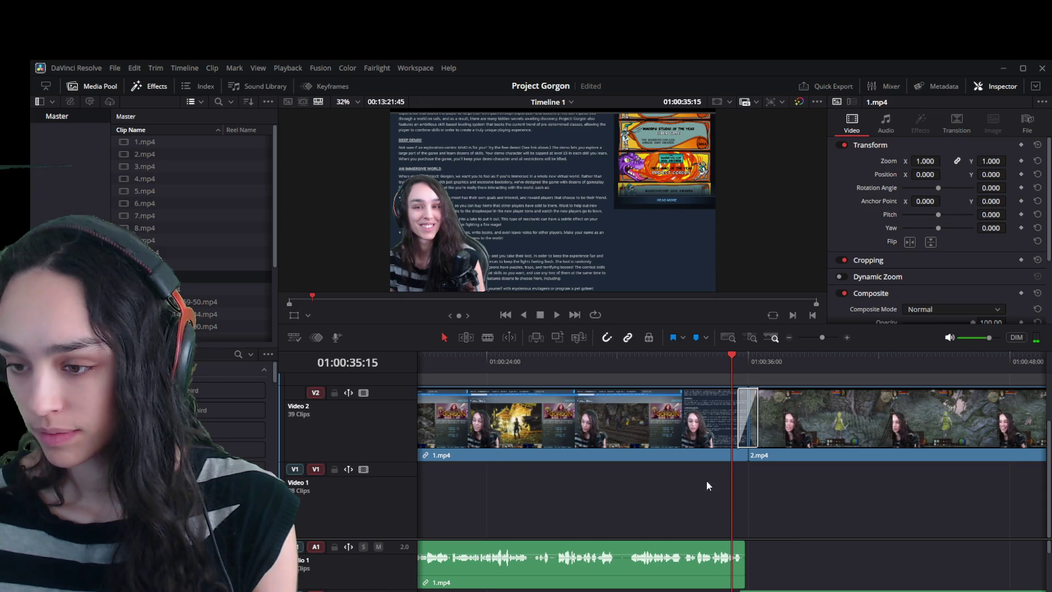
click(752, 421)
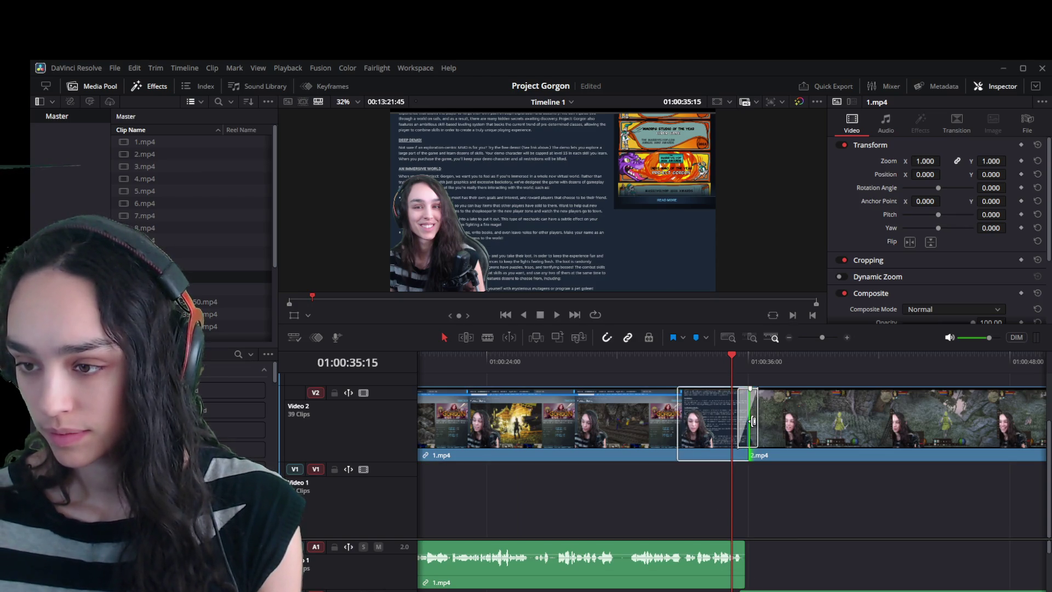
drag(741, 430, 625, 441)
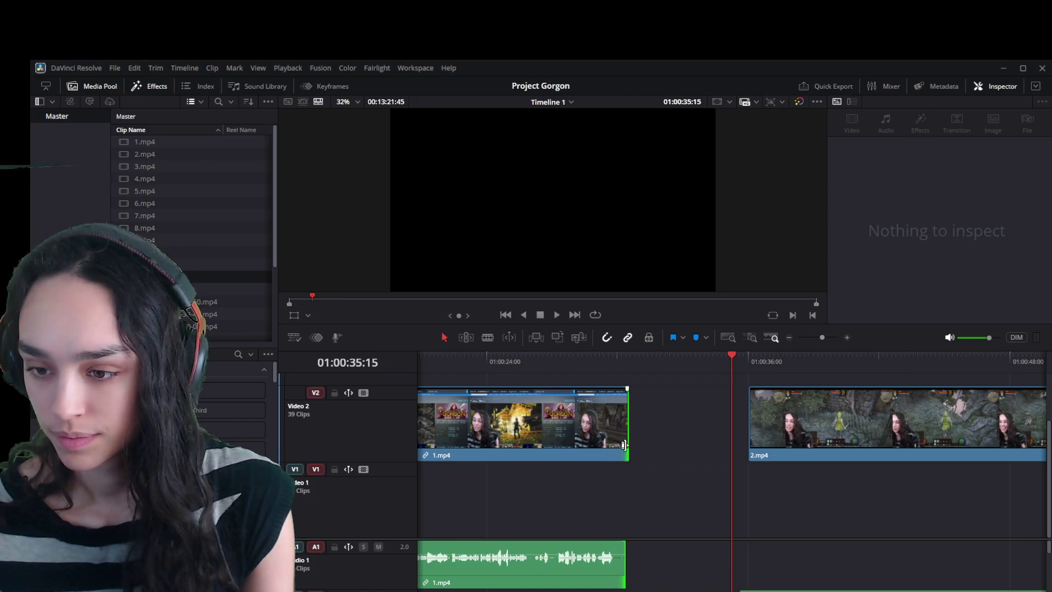
drag(625, 445, 622, 445)
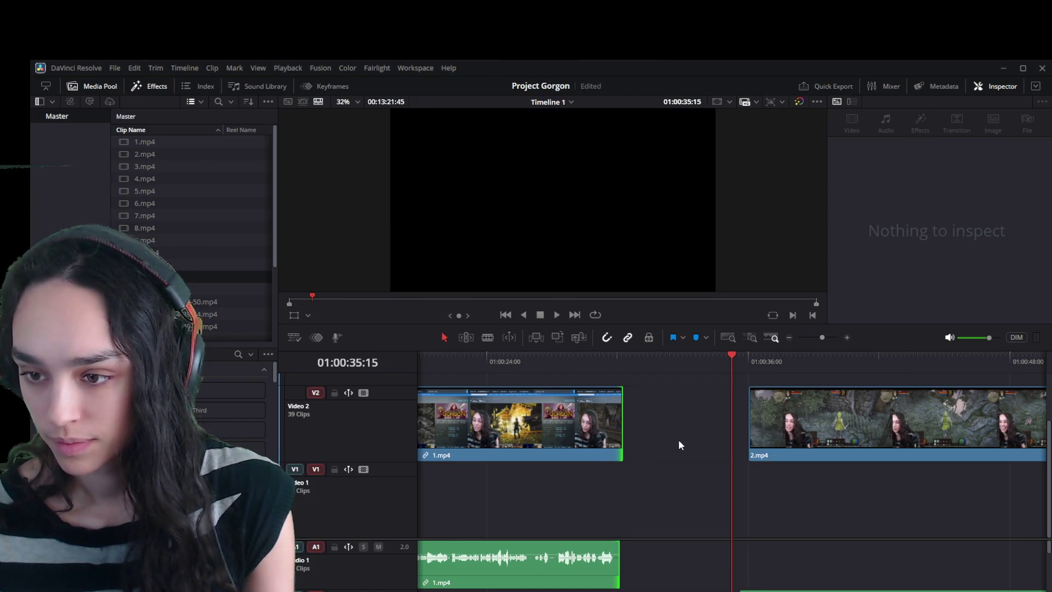
click(679, 440)
key(BackSpace)
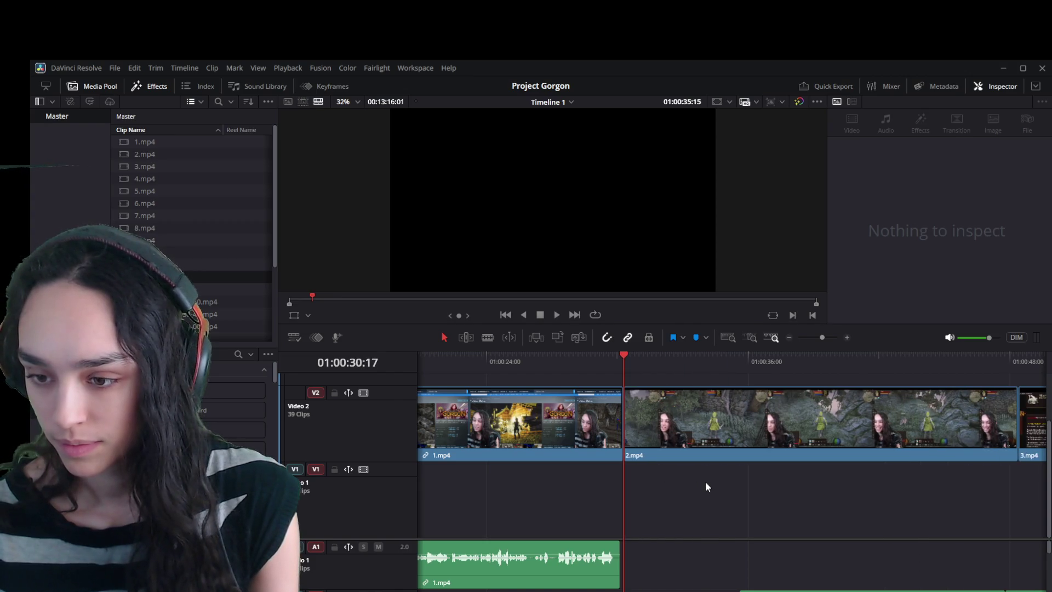
key(ctrl+z)
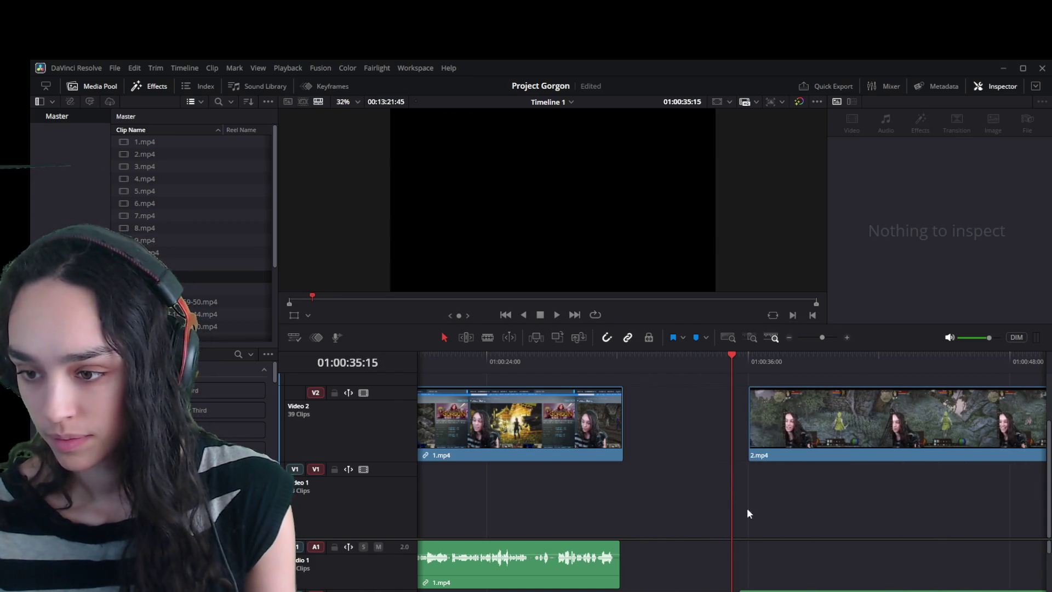
scroll(762, 522, down, 4)
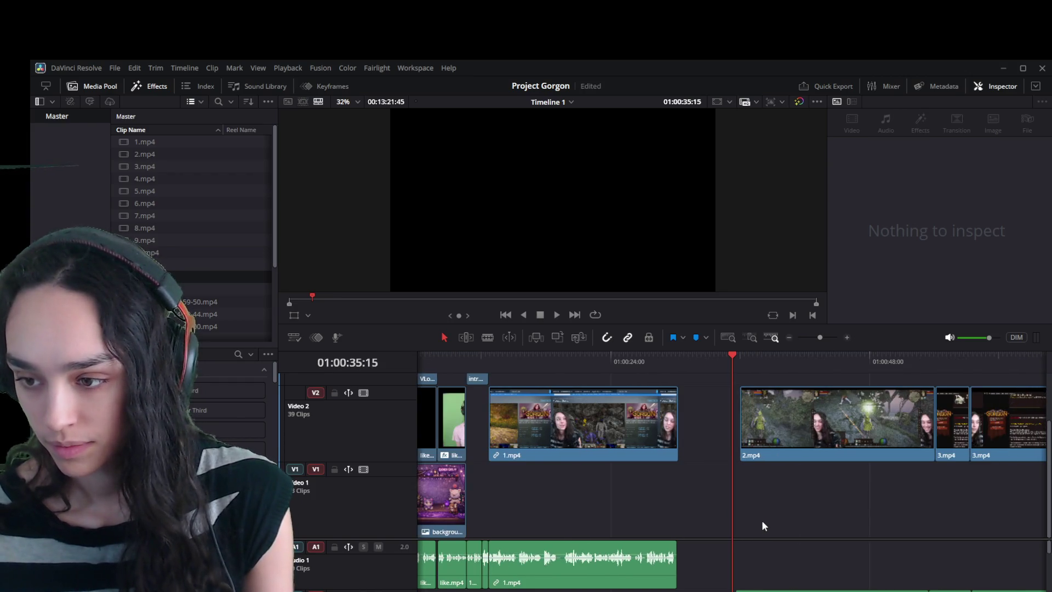
Link 2.mp4's video and audio with Ctrl+Alt+L, then undo a trial move left.
scroll(763, 522, down, 1)
click(751, 455)
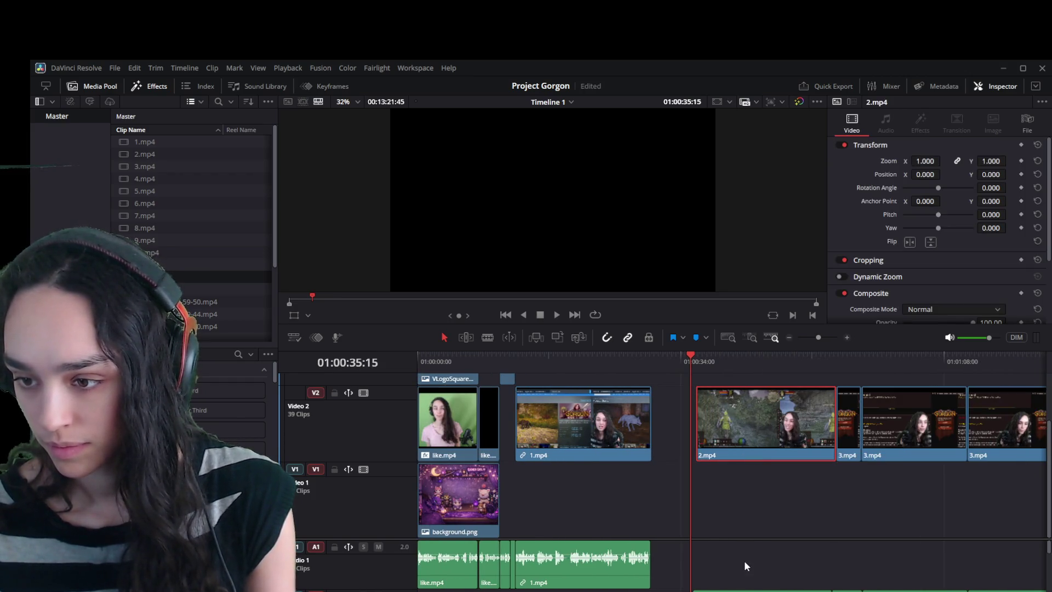
click(728, 459)
key(ctrl+alt+l)
drag(731, 435, 688, 435)
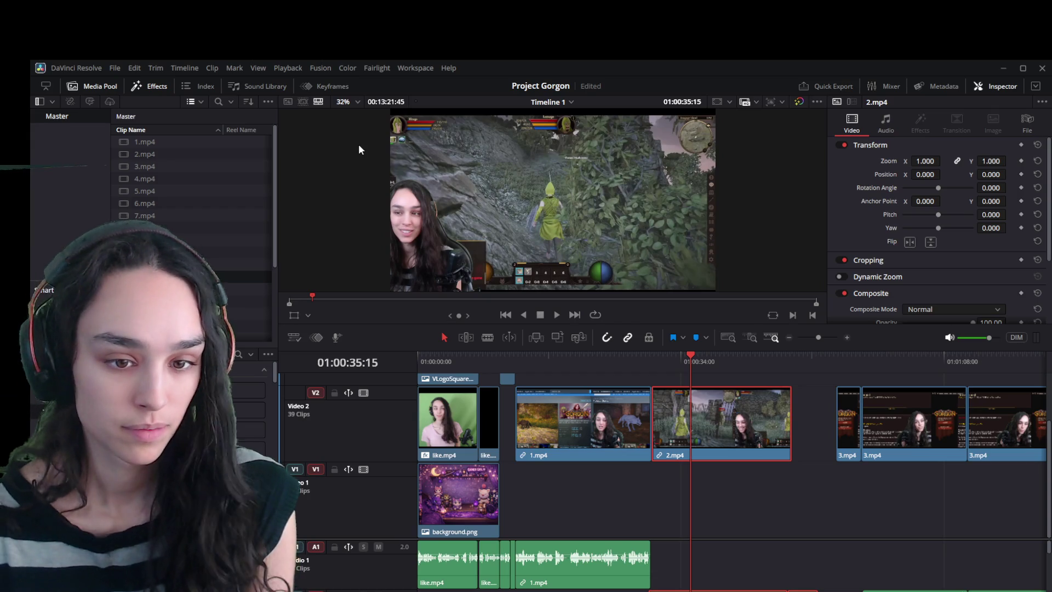
key(ctrl+z)
Try moving 2.mp4's video and audio left separately, then undo both moves.
click(816, 531)
click(829, 571)
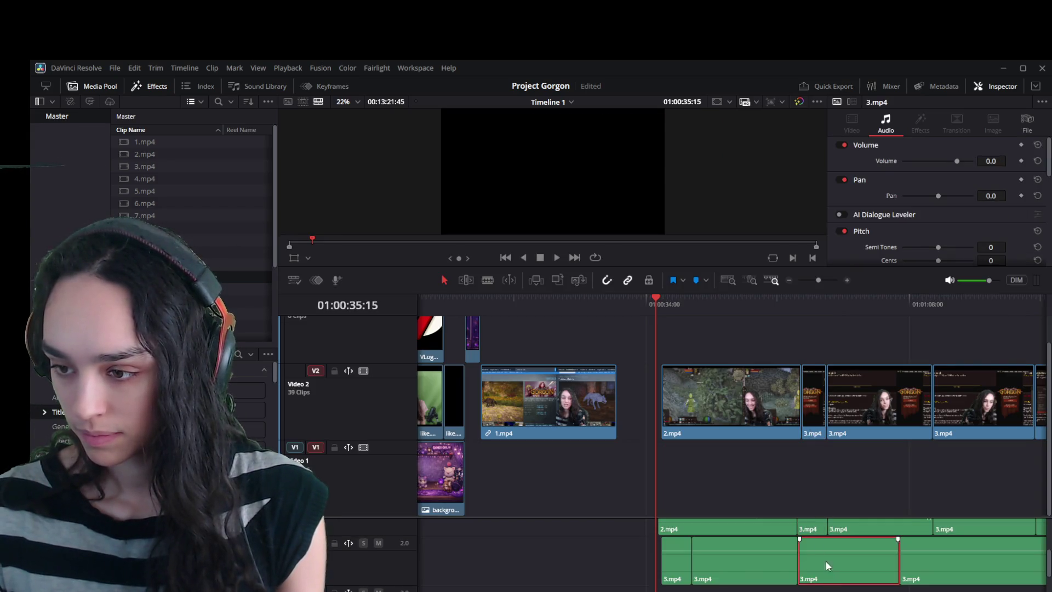
click(806, 431)
ctrl+click(765, 418)
click(753, 475)
click(743, 436)
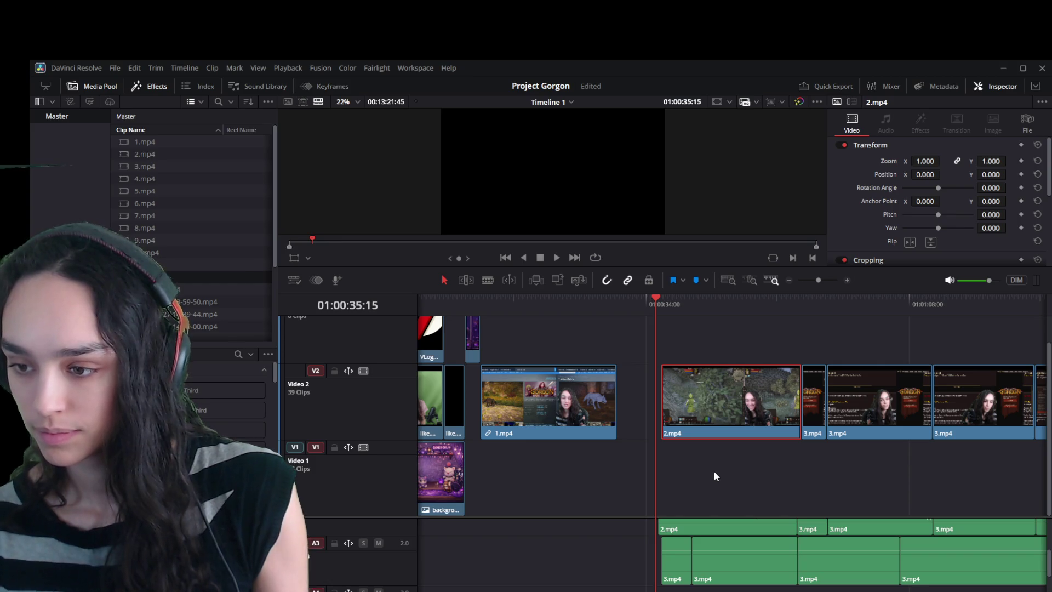
drag(719, 401, 681, 401)
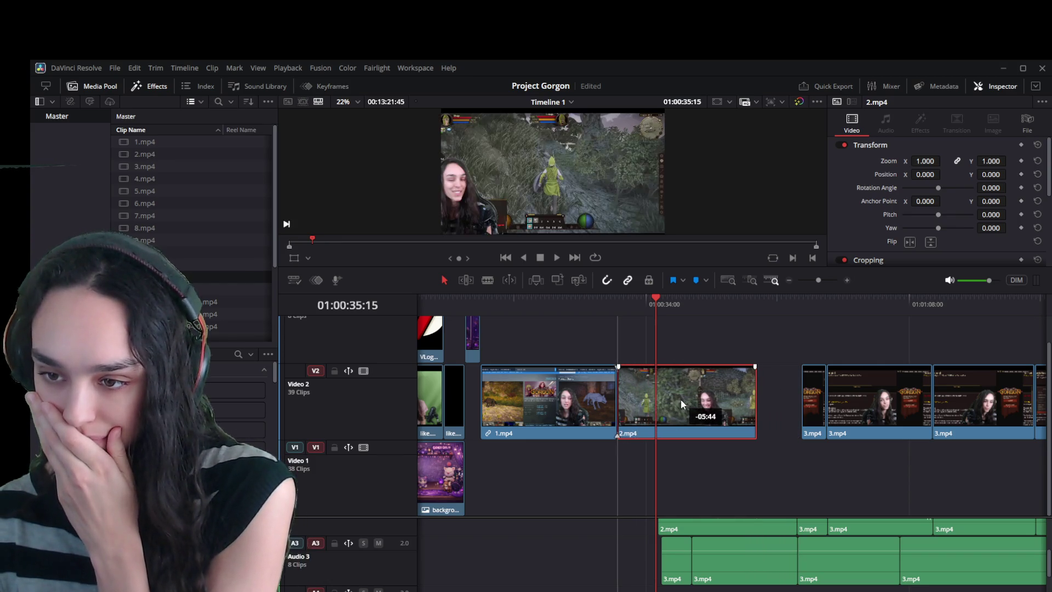
drag(692, 526, 659, 525)
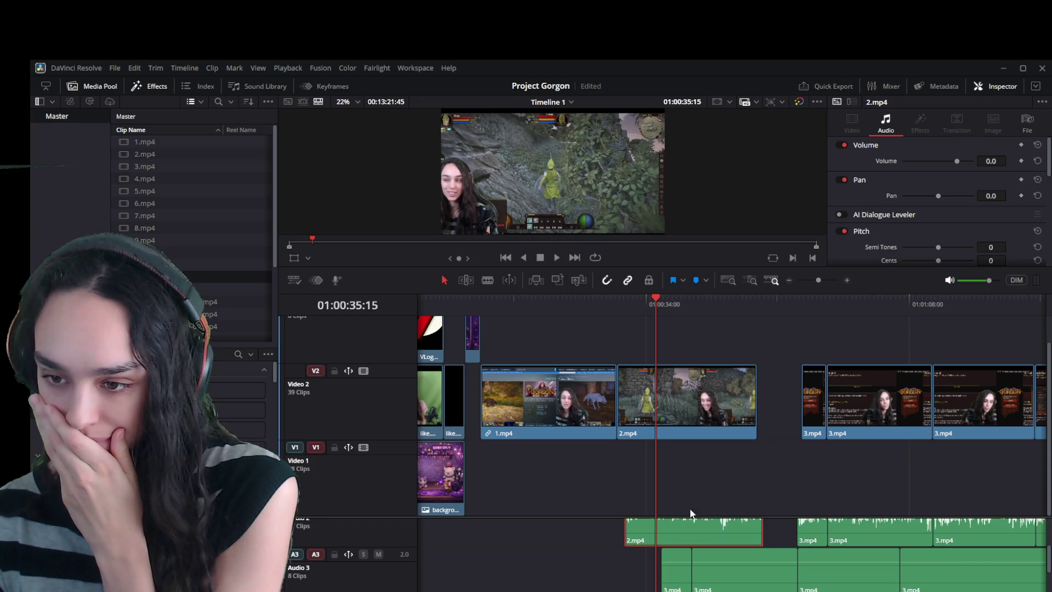
key(ctrl+z)
key(ctrl+z)
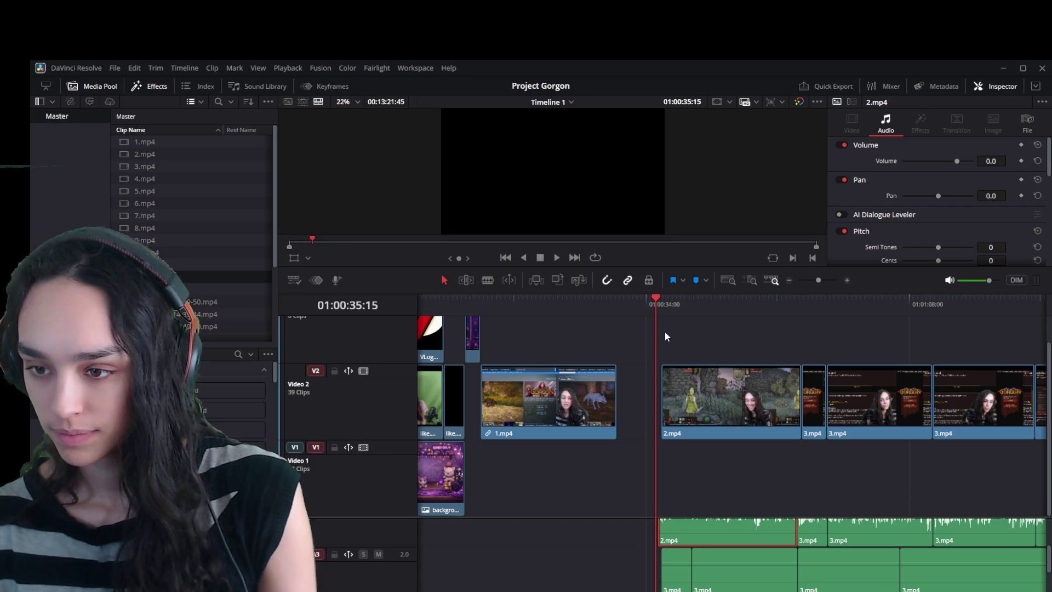
Move the playhead to 01:00:53:38 and scrub into the 3.mp4 clip.
drag(653, 300, 656, 300)
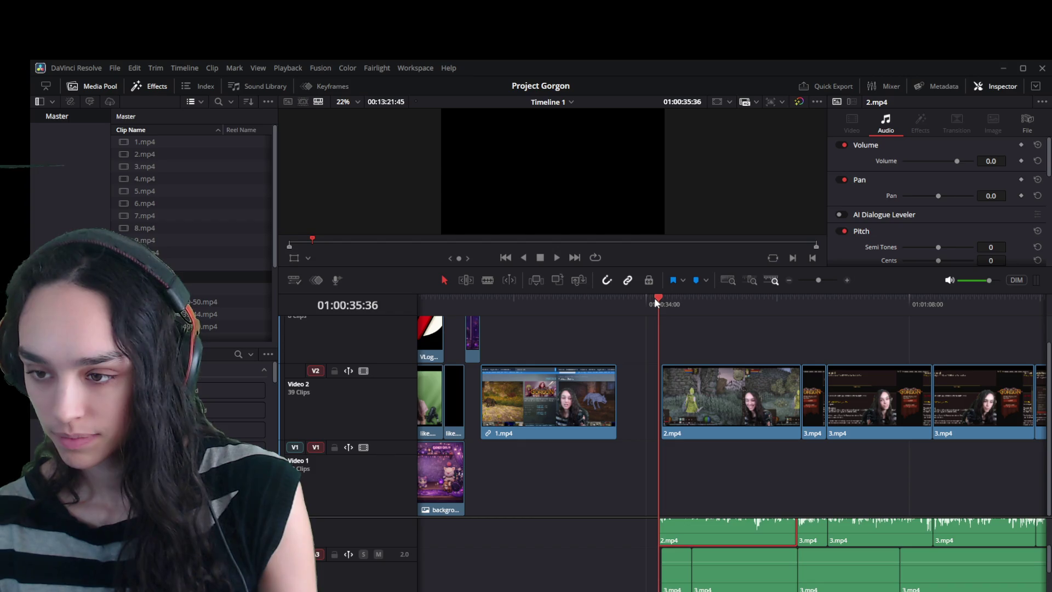
click(798, 326)
click(798, 305)
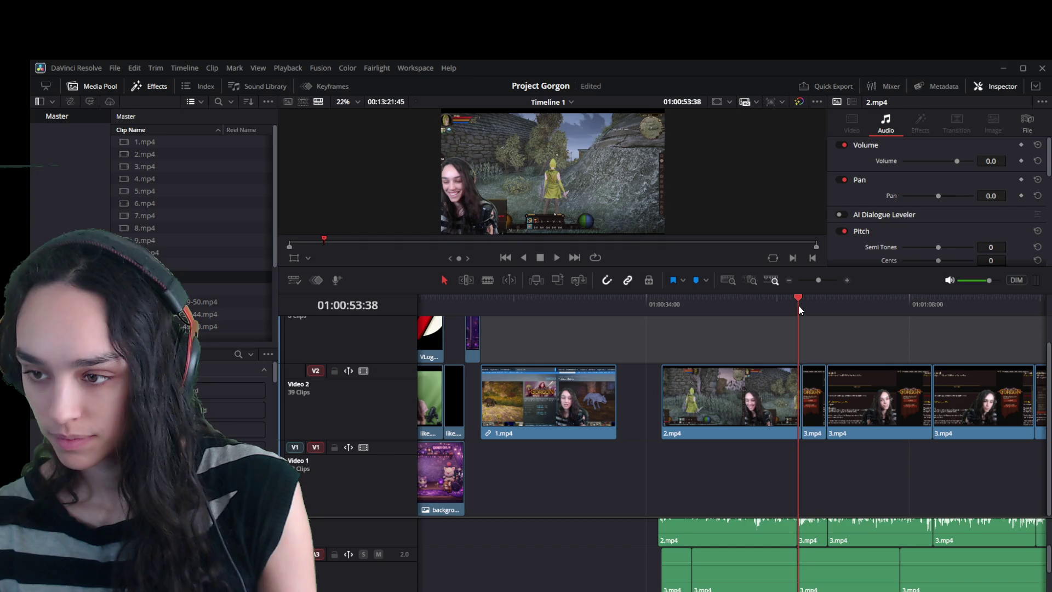
drag(798, 305, 800, 305)
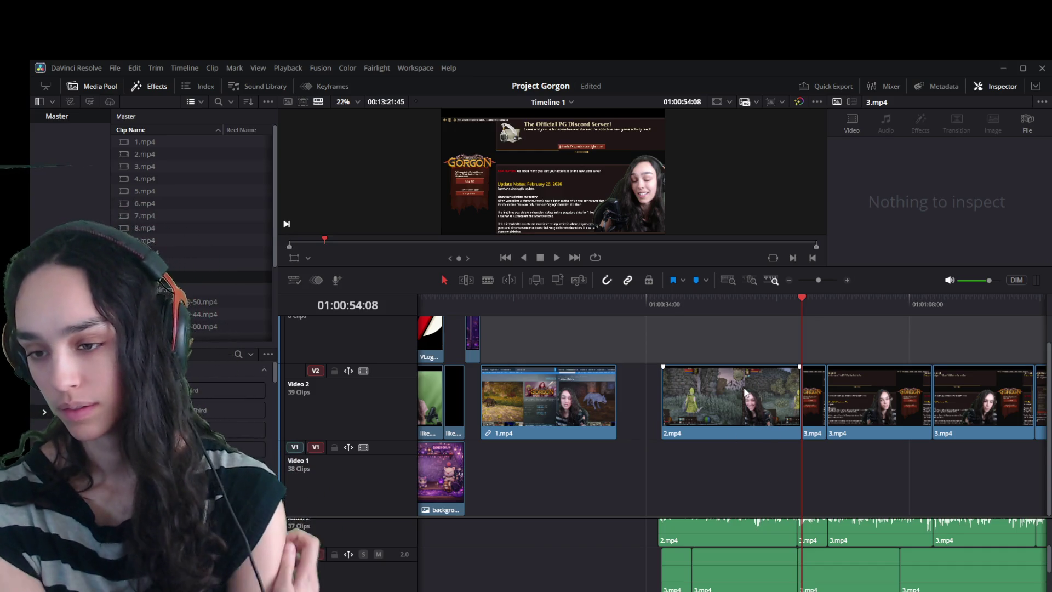
scroll(640, 544, down, 2)
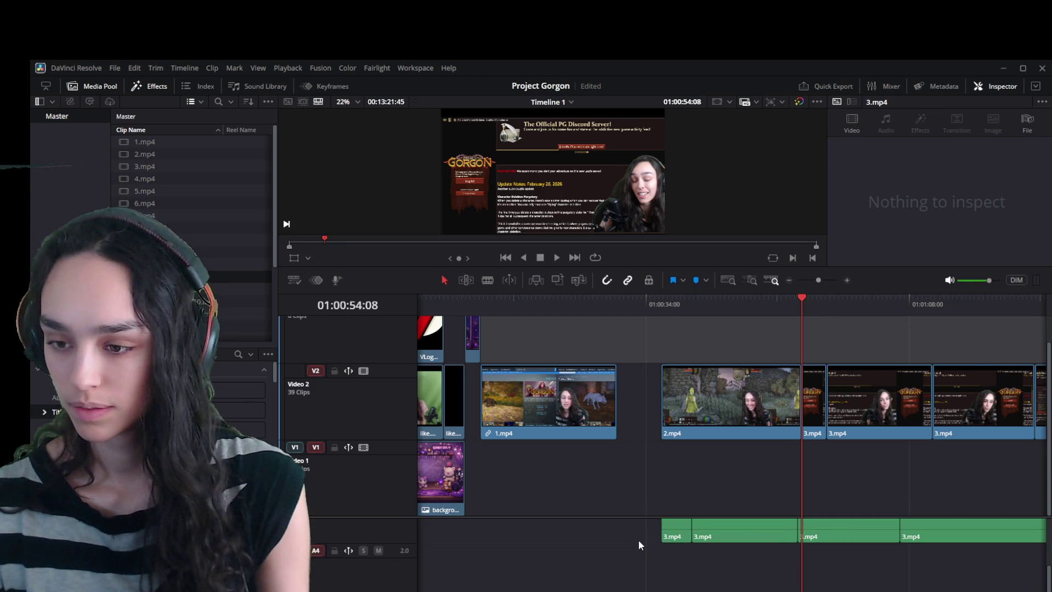
scroll(729, 553, up, 2)
Marquee-select 2.mp4 with its audio and slide them left against 1.mp4.
drag(740, 584, 666, 407)
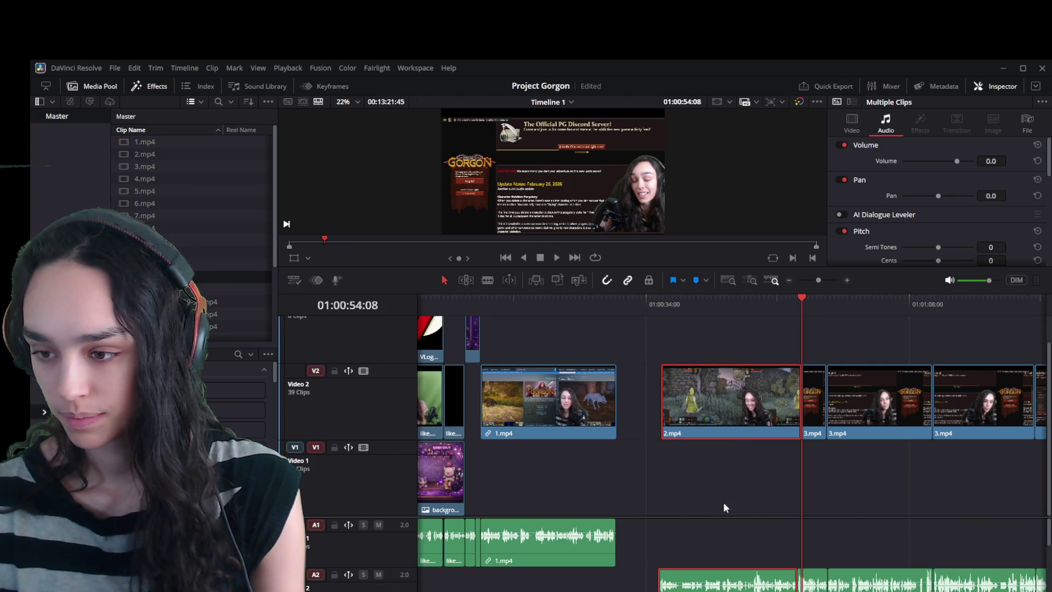
scroll(734, 532, down, 2)
scroll(741, 548, up, 2)
drag(725, 429, 680, 422)
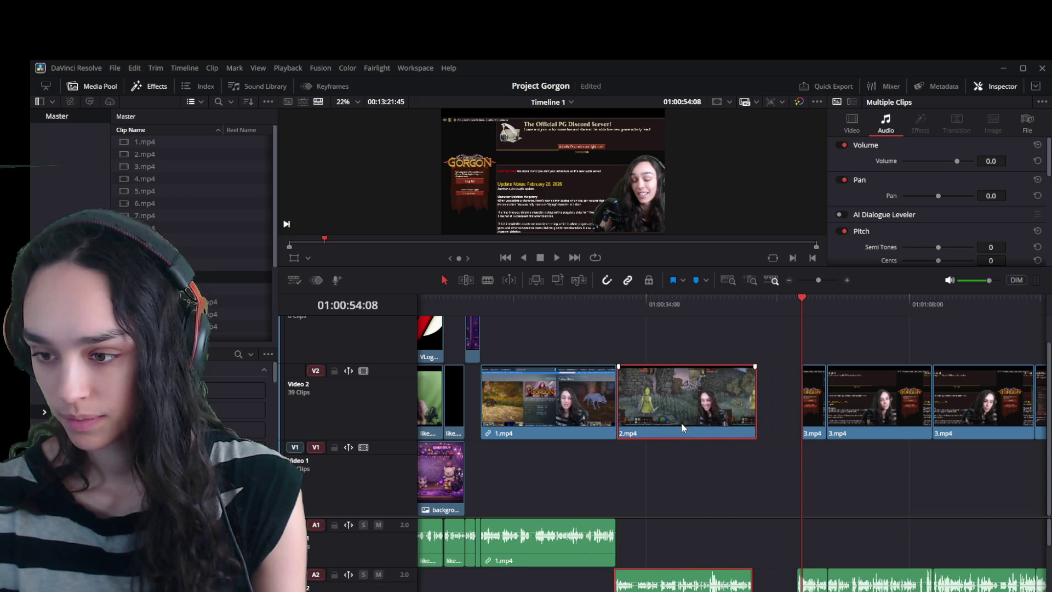
Delete the empty gap after 2.mp4 so 3.mp4 follows directly.
click(816, 430)
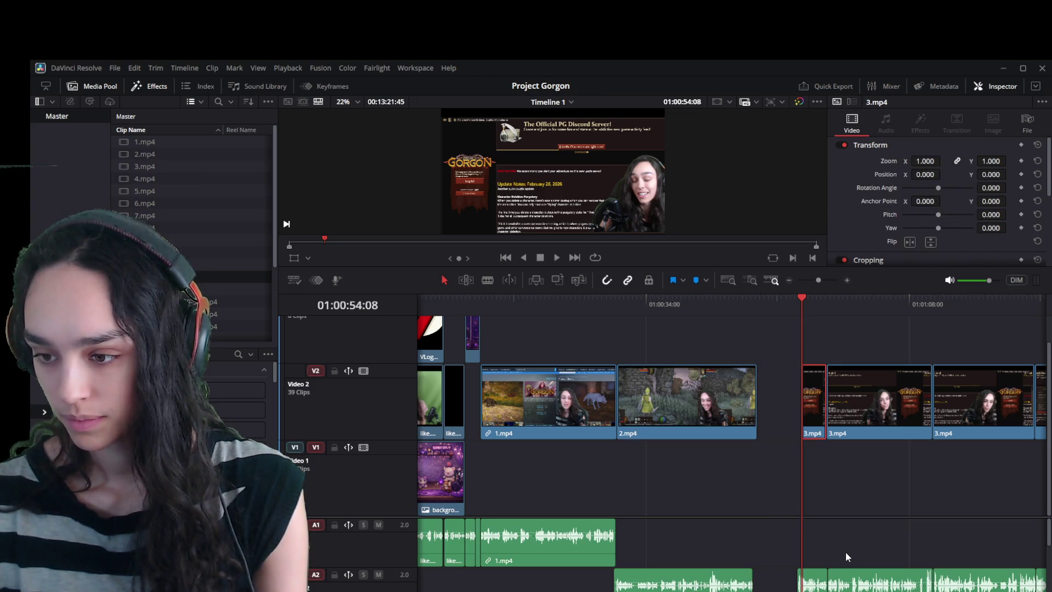
scroll(807, 532, down, 2)
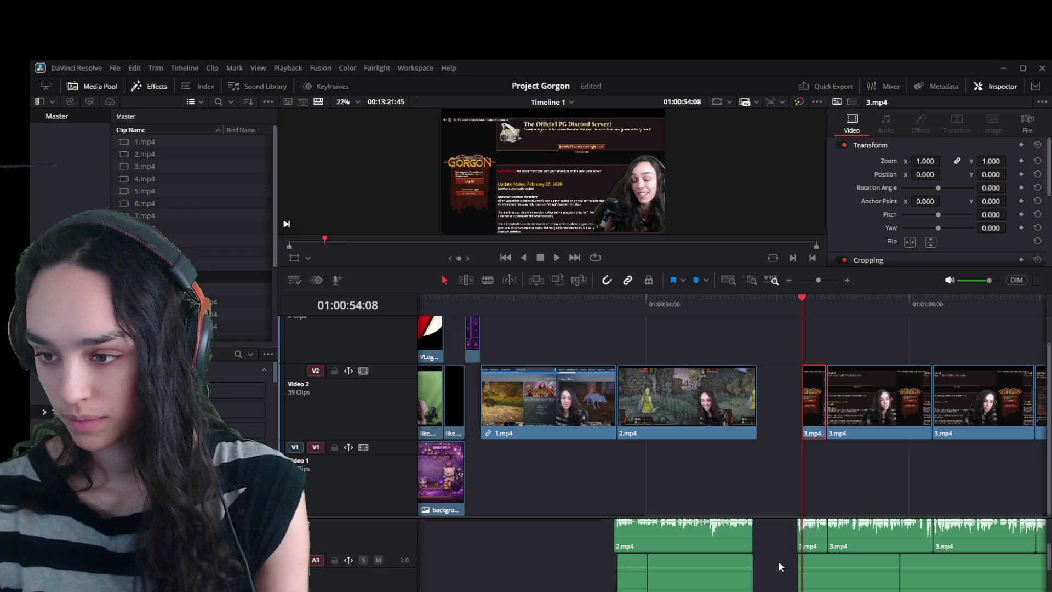
click(778, 539)
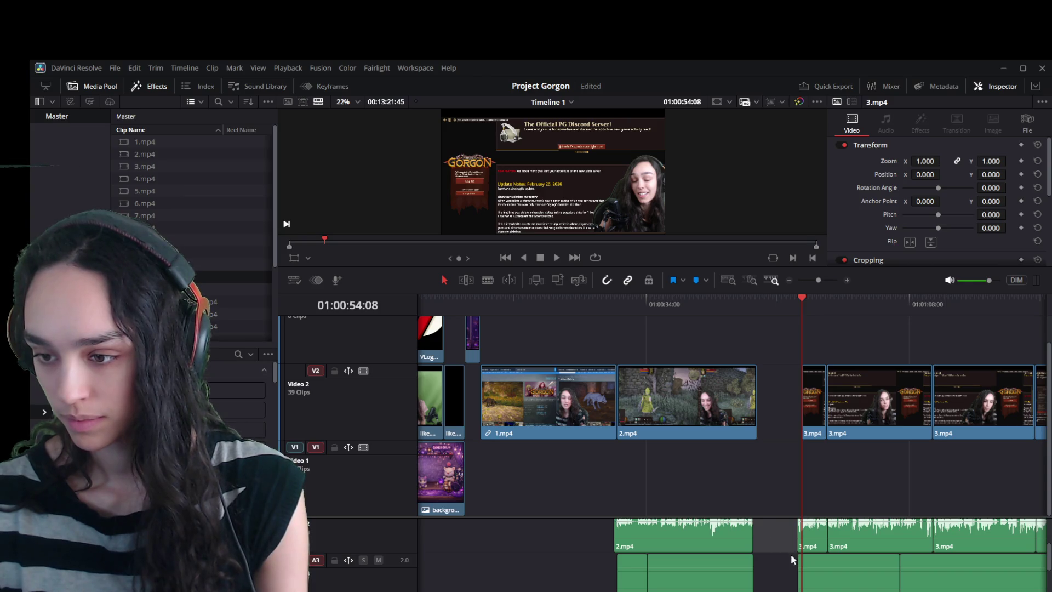
key(Delete)
scroll(745, 494, up, 1)
scroll(660, 466, down, 1)
scroll(650, 547, up, 2)
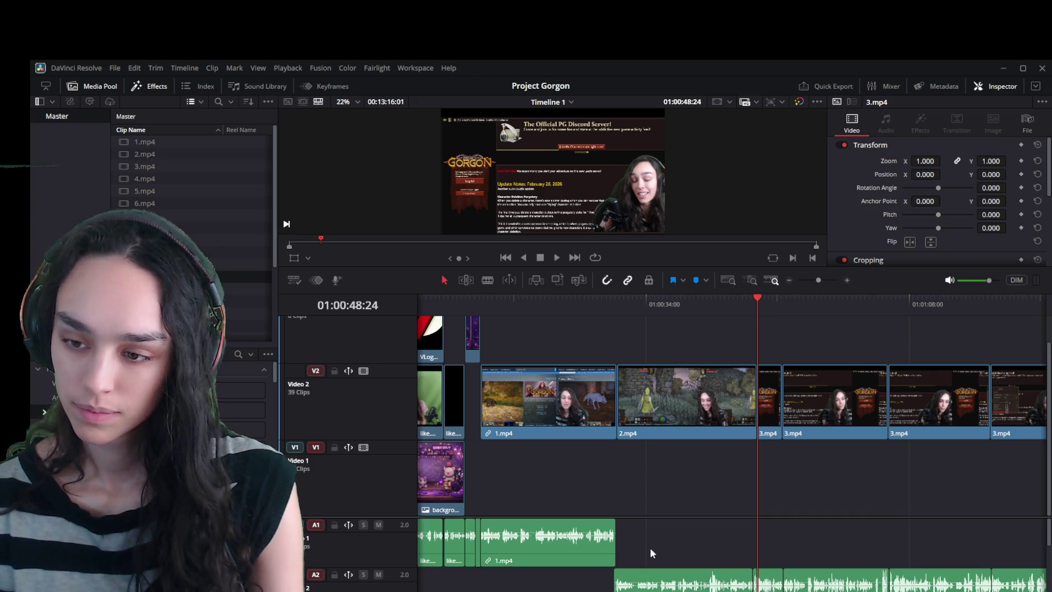
Enlarge the preview viewer and play through the 1.mp4/2.mp4 cut.
click(587, 308)
key(space)
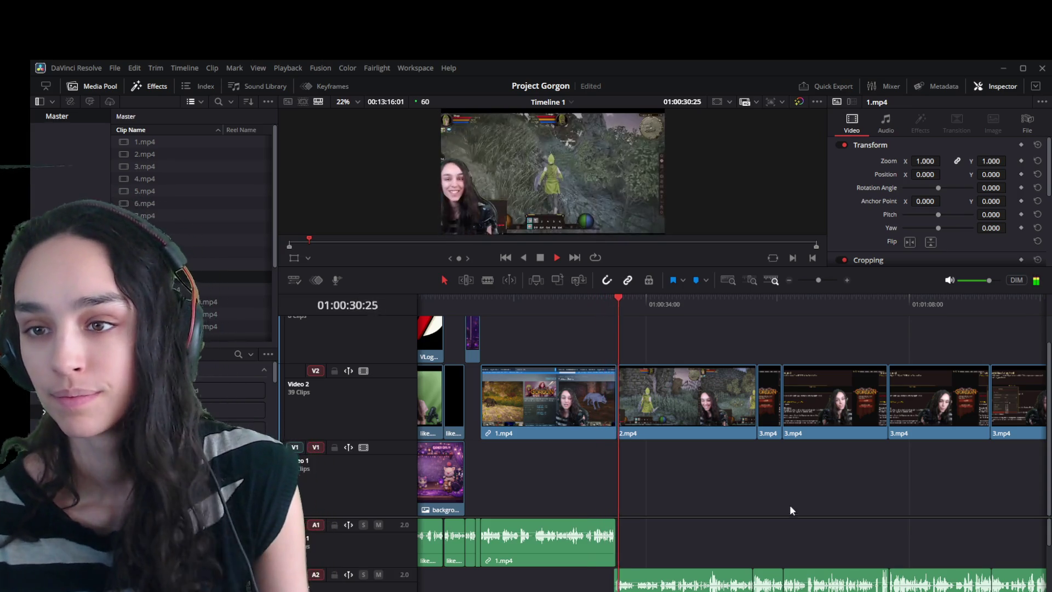
key(space)
mouse_move(665, 269)
mouse_down()
mouse_move(667, 378)
mouse_move(670, 337)
mouse_up()
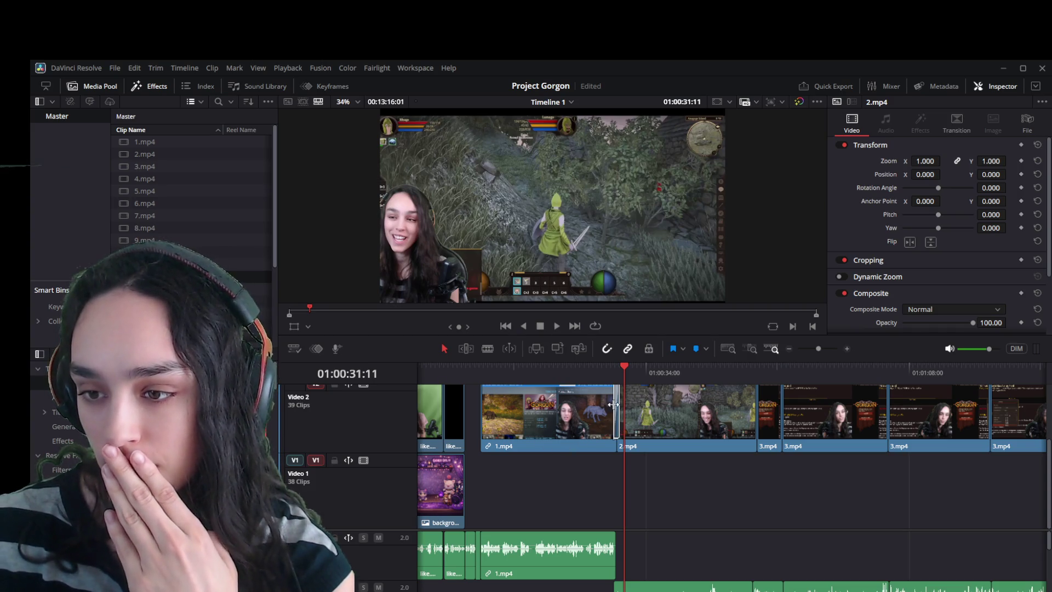
click(605, 367)
key(space)
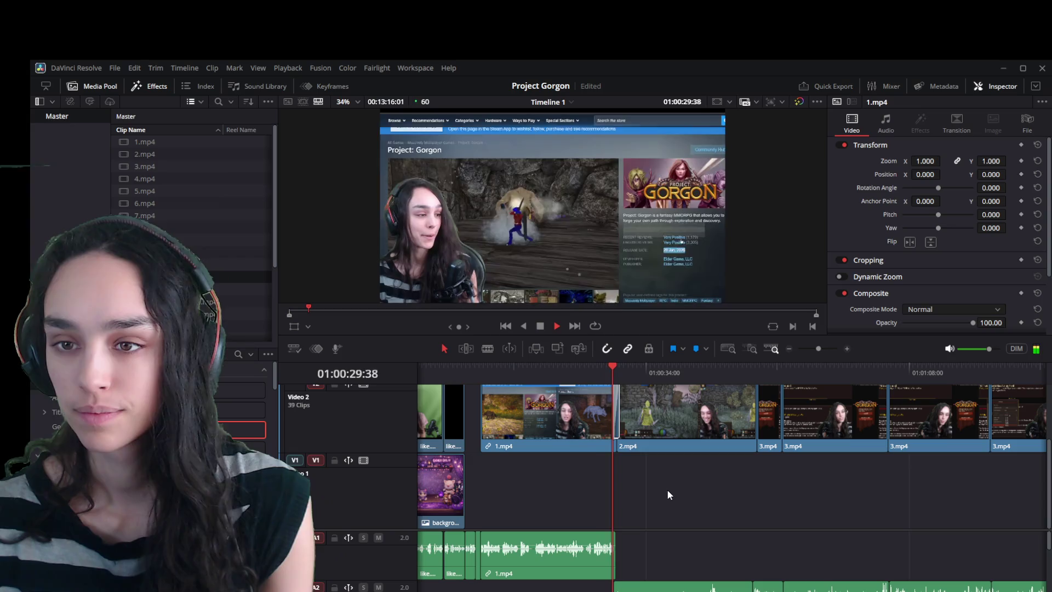
key(space)
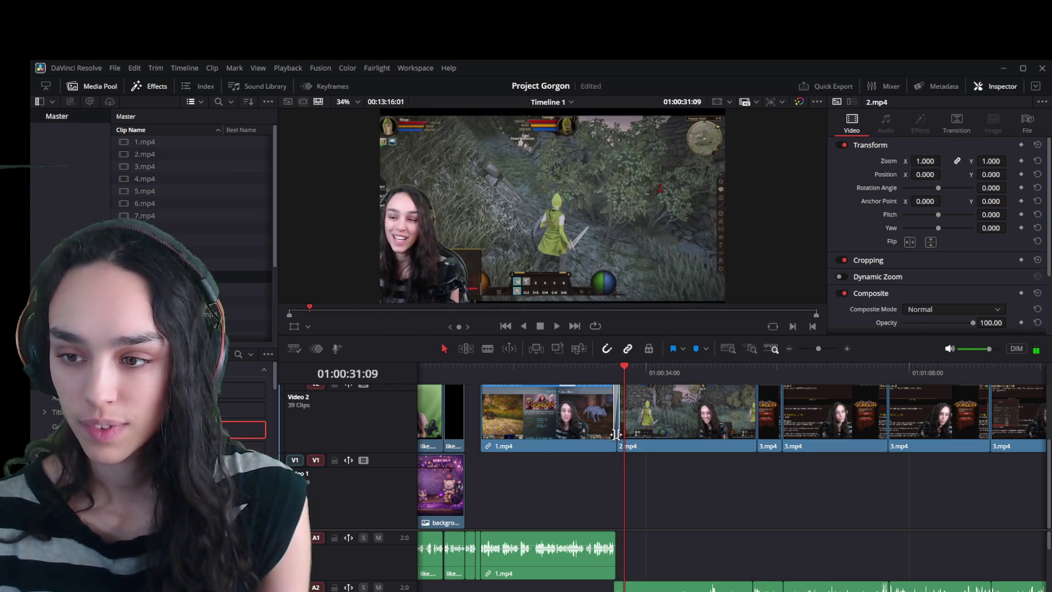
Save the project and select the edit point between 1.mp4 and 2.mp4.
click(616, 432)
key(ctrl+s)
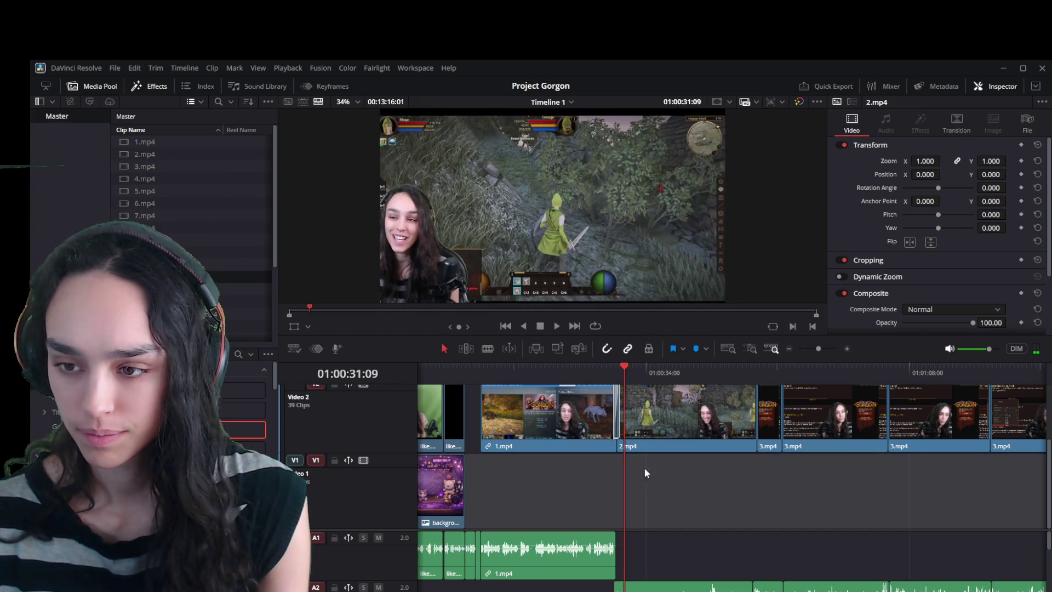
scroll(615, 448, up, 1)
scroll(615, 449, up, 2)
click(717, 427)
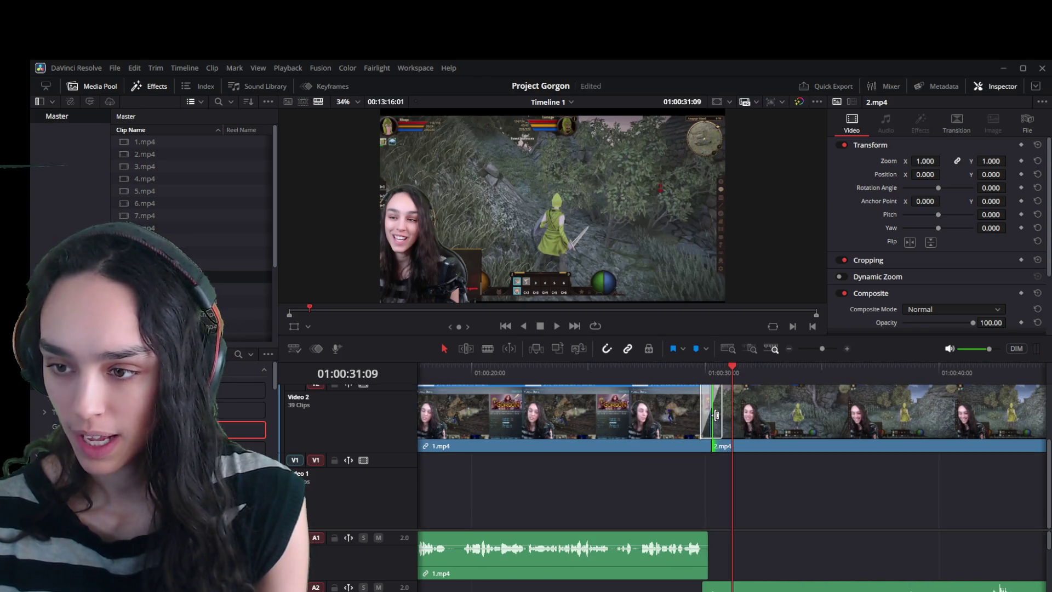
click(721, 425)
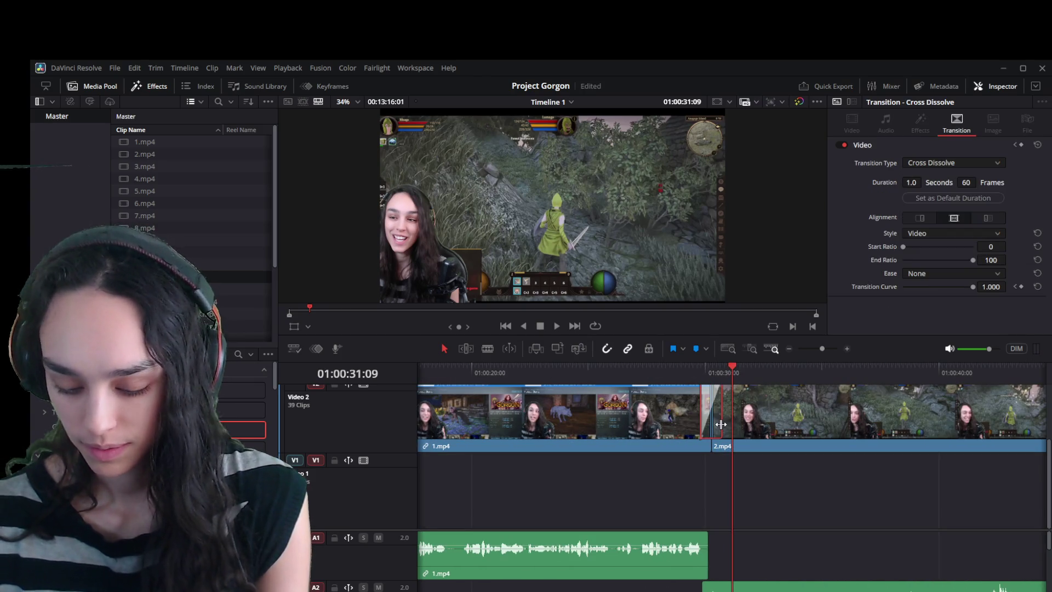
key(Delete)
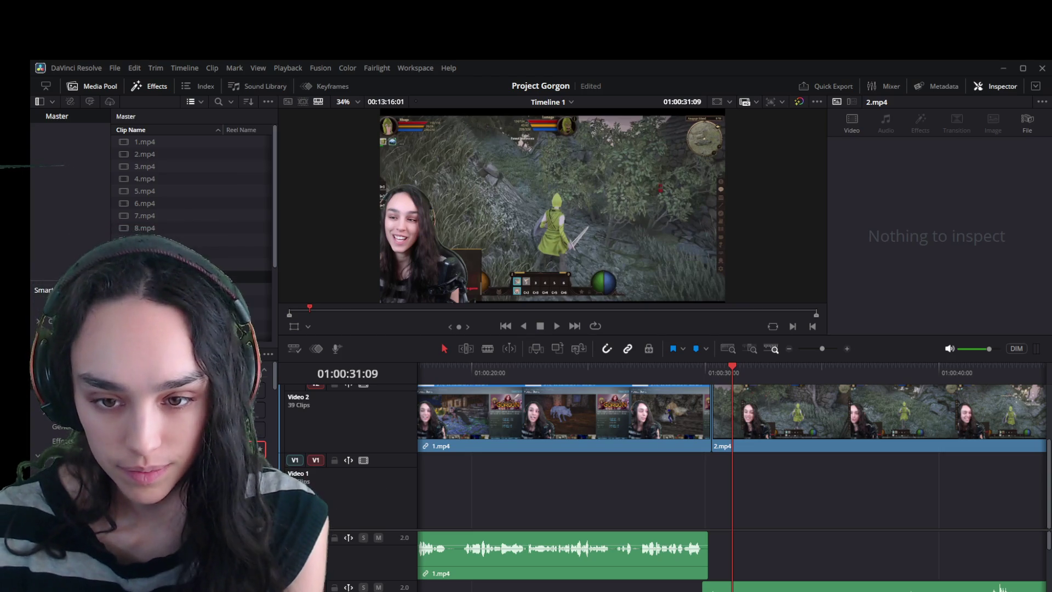
key(ctrl+t)
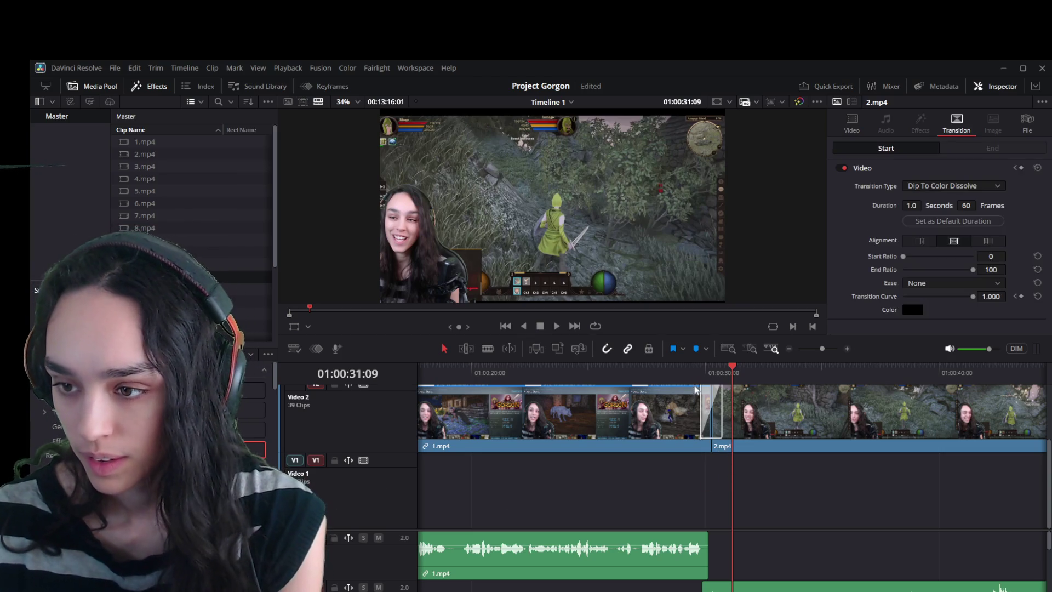
key(/)
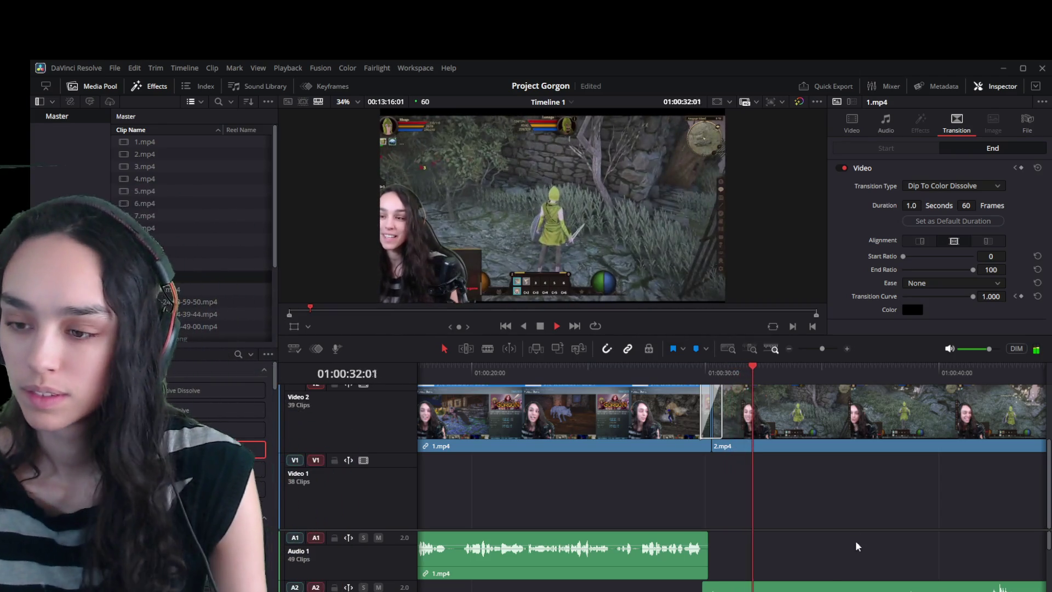
click(701, 370)
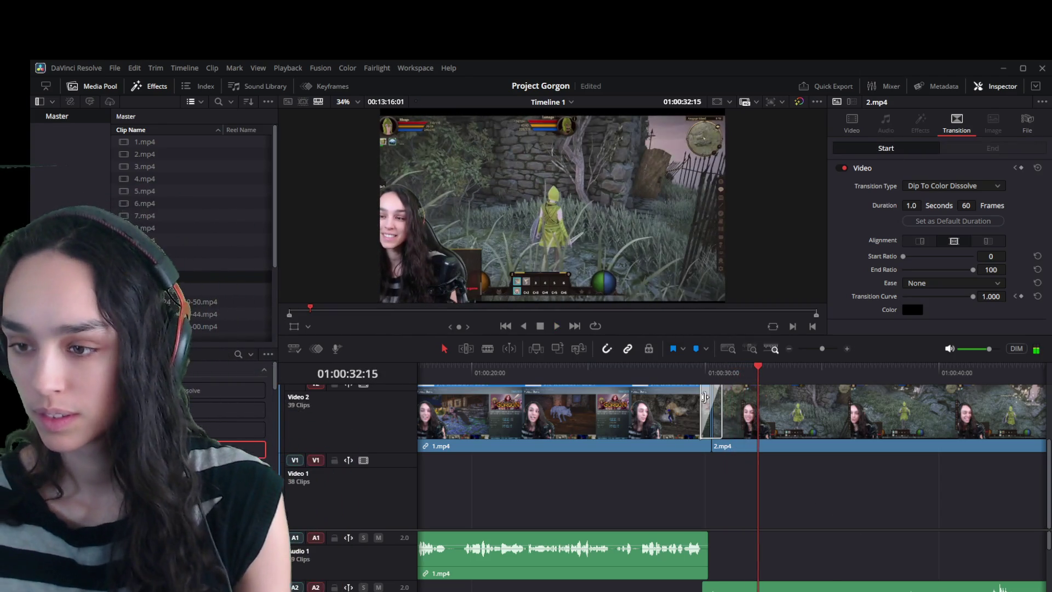
key(space)
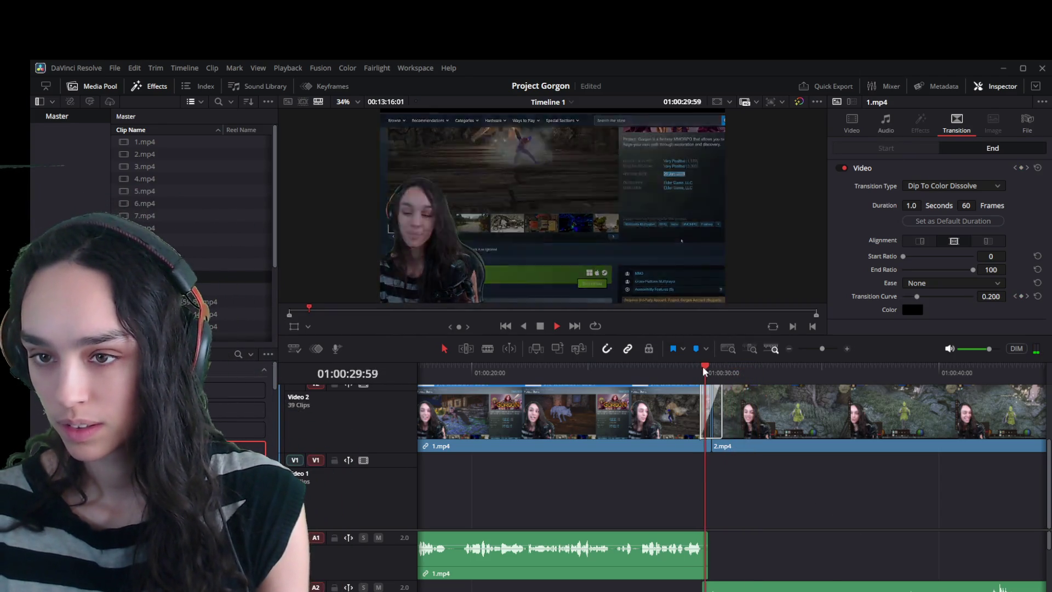
ctrl+scroll(756, 503, down, 3)
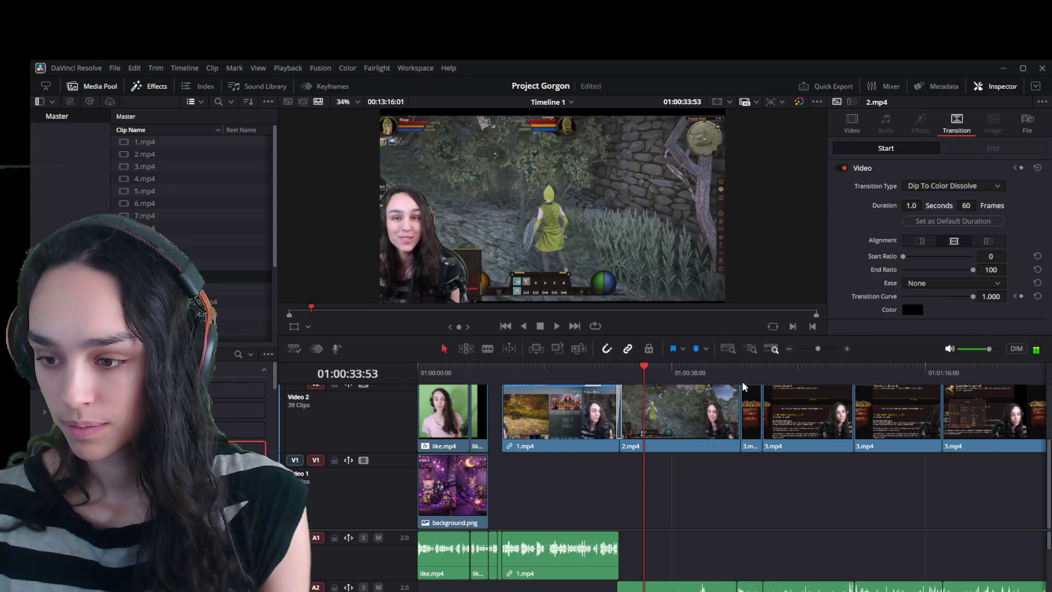
key(Down)
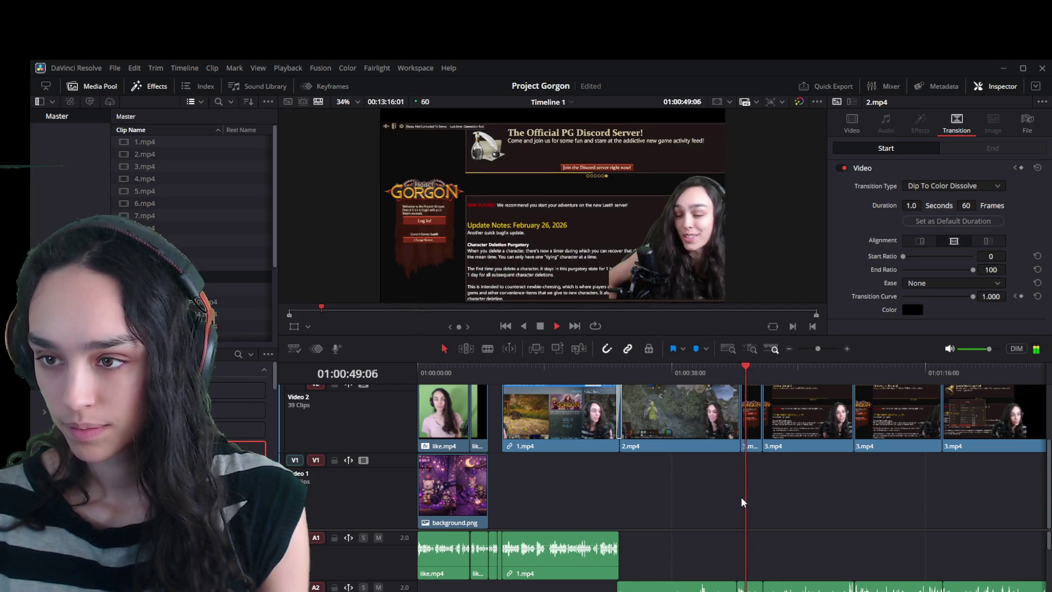
key(space)
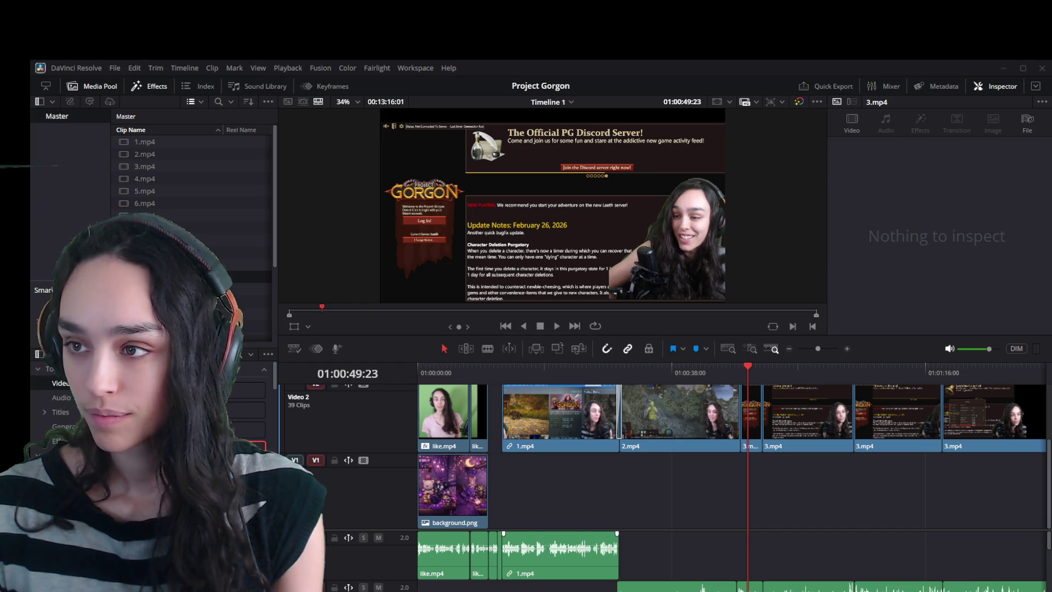
drag(581, 364, 690, 366)
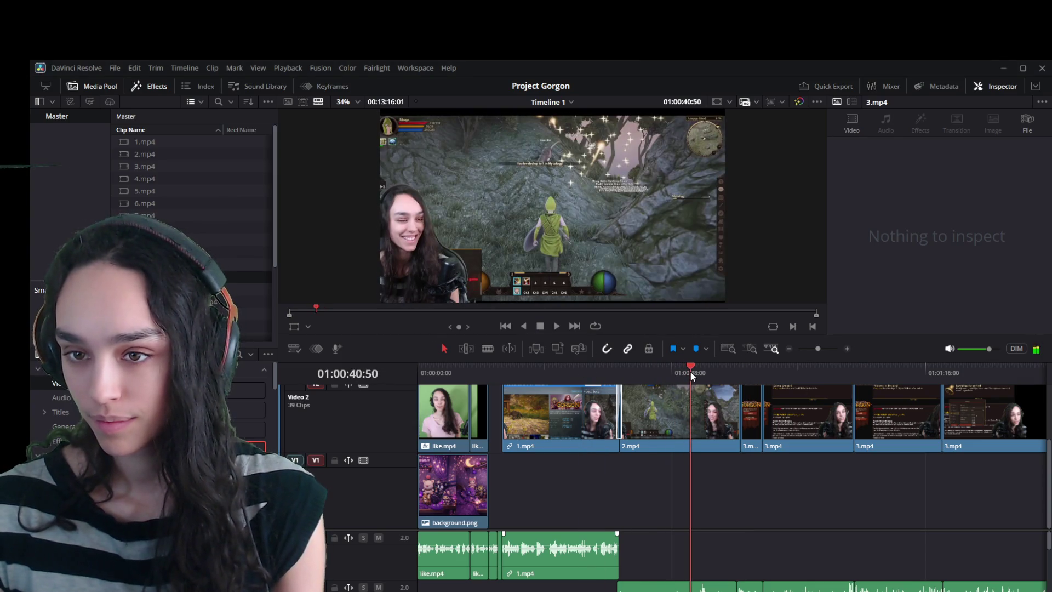
scroll(721, 526, up, 3)
key(space)
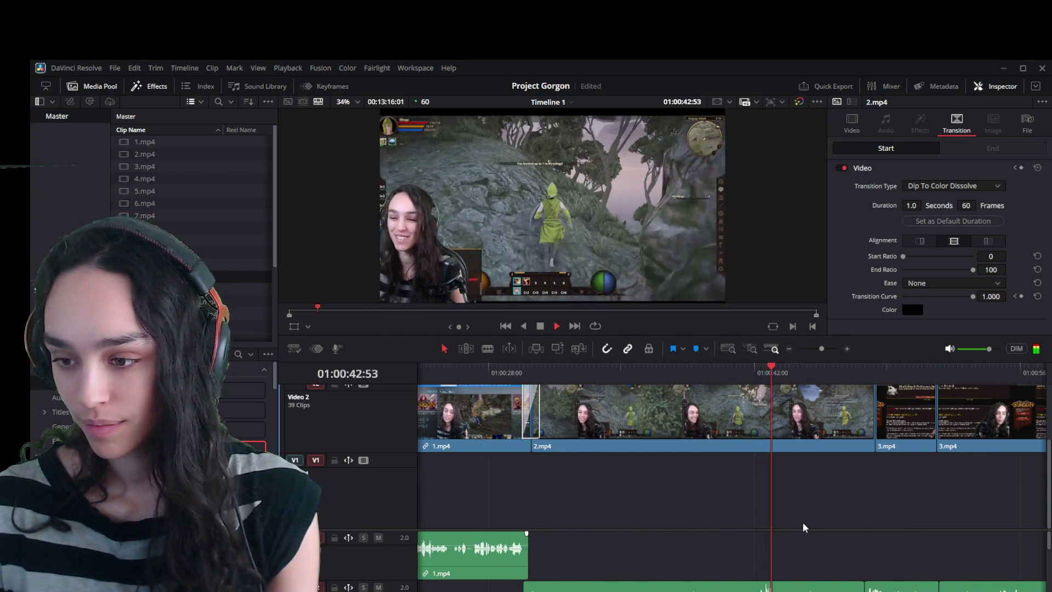
key(space)
scroll(740, 568, down, 3)
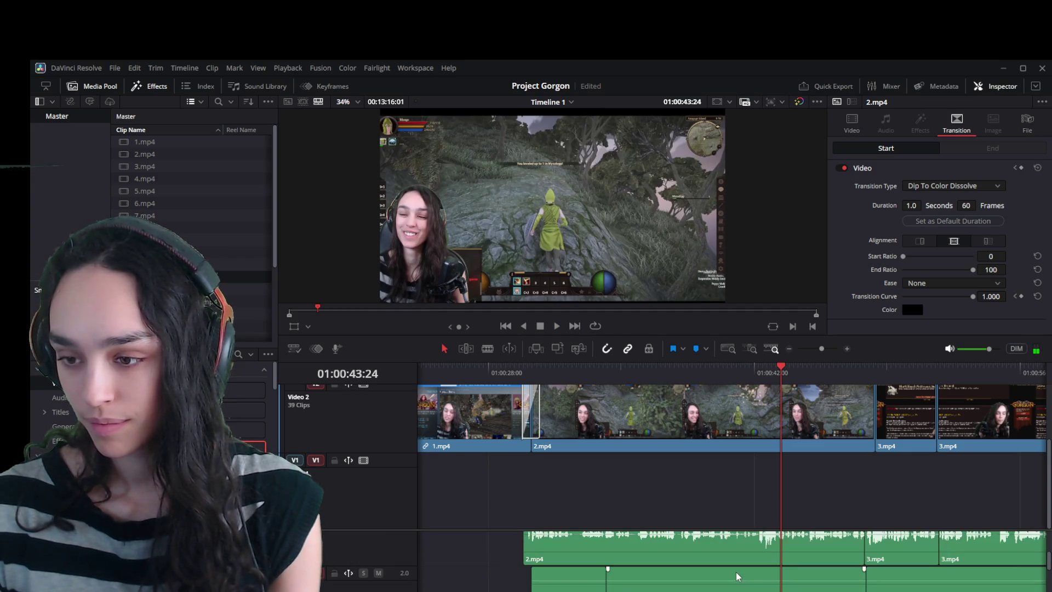
scroll(736, 571, up, 3)
click(707, 366)
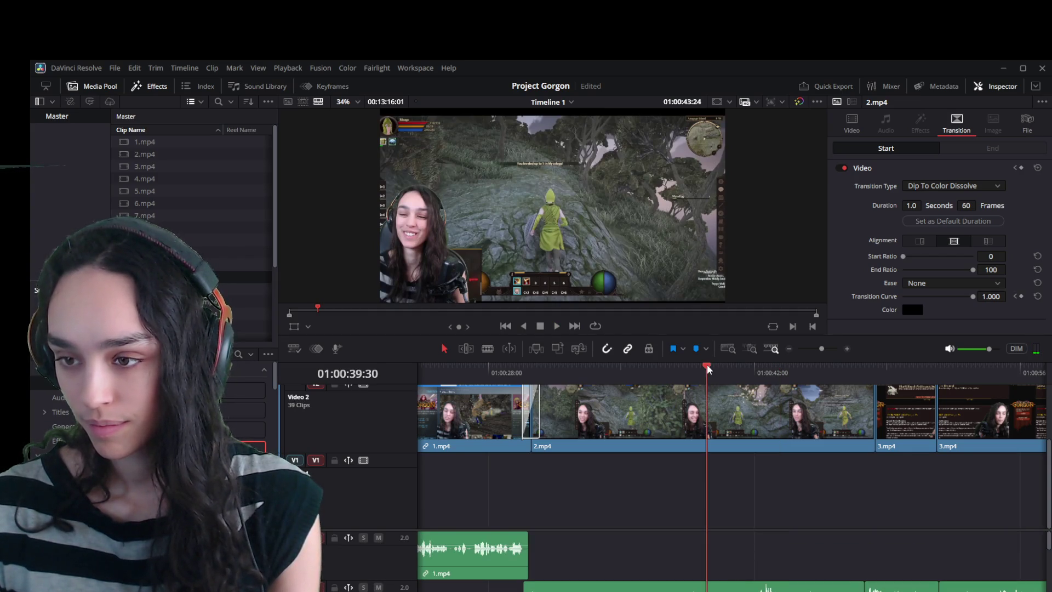
key(space)
key(space)
drag(707, 369, 734, 372)
scroll(770, 552, down, 3)
scroll(770, 552, up, 3)
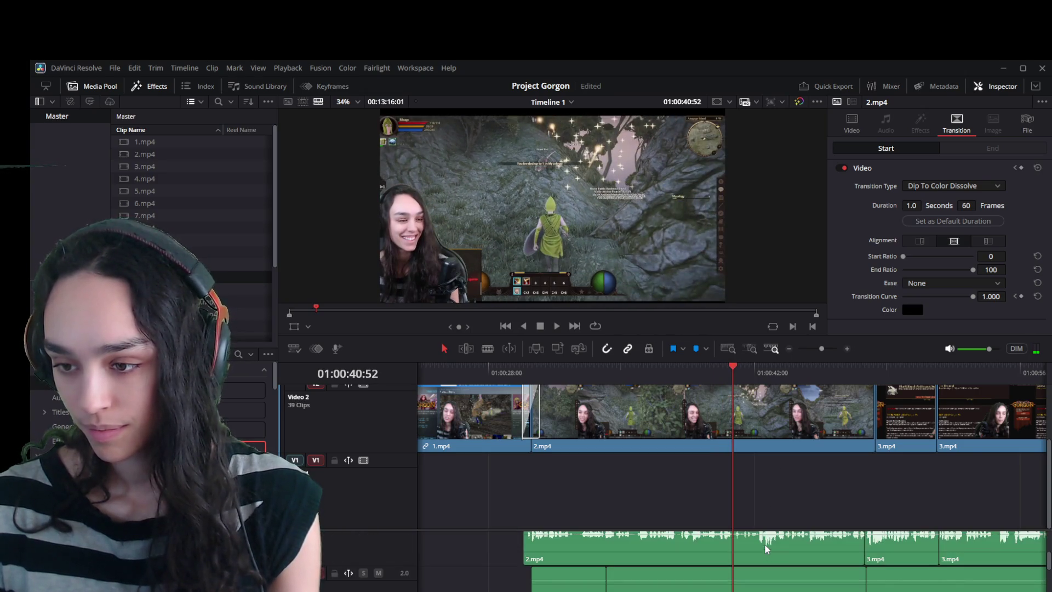
click(763, 426)
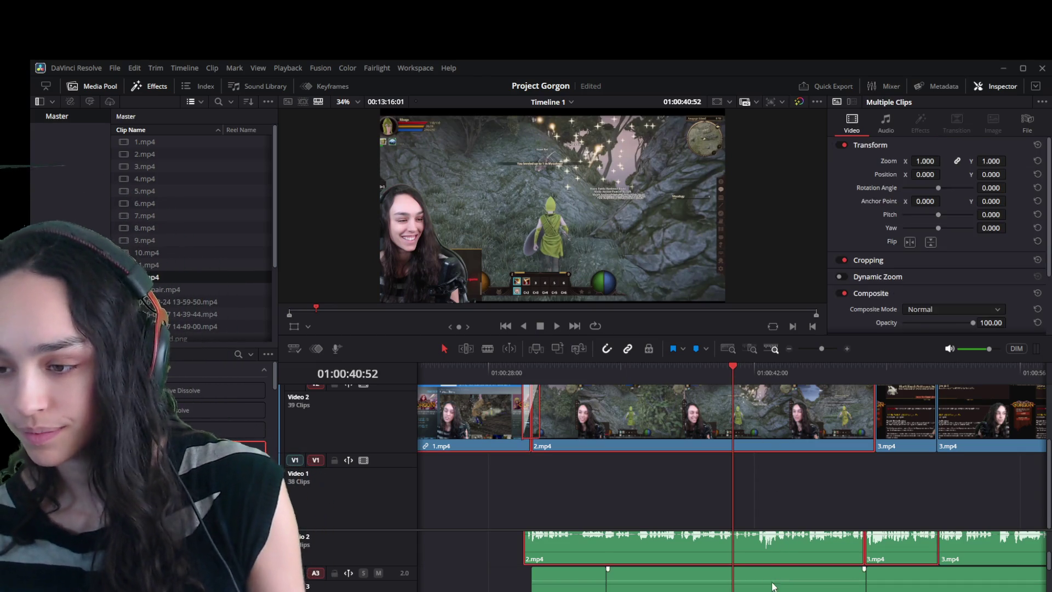
scroll(757, 495, up, 2)
scroll(755, 485, down, 2)
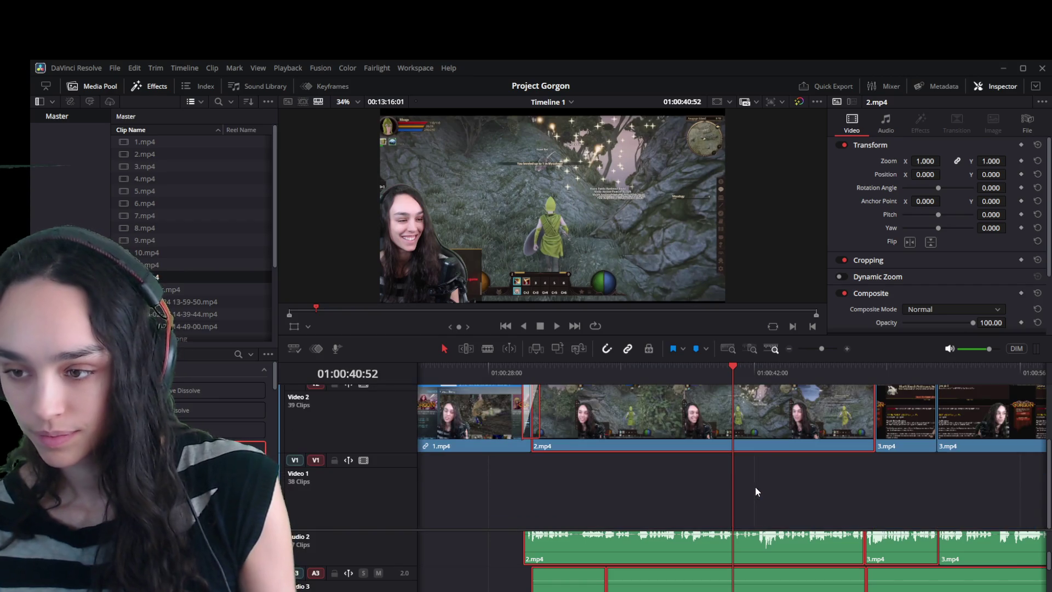
click(755, 498)
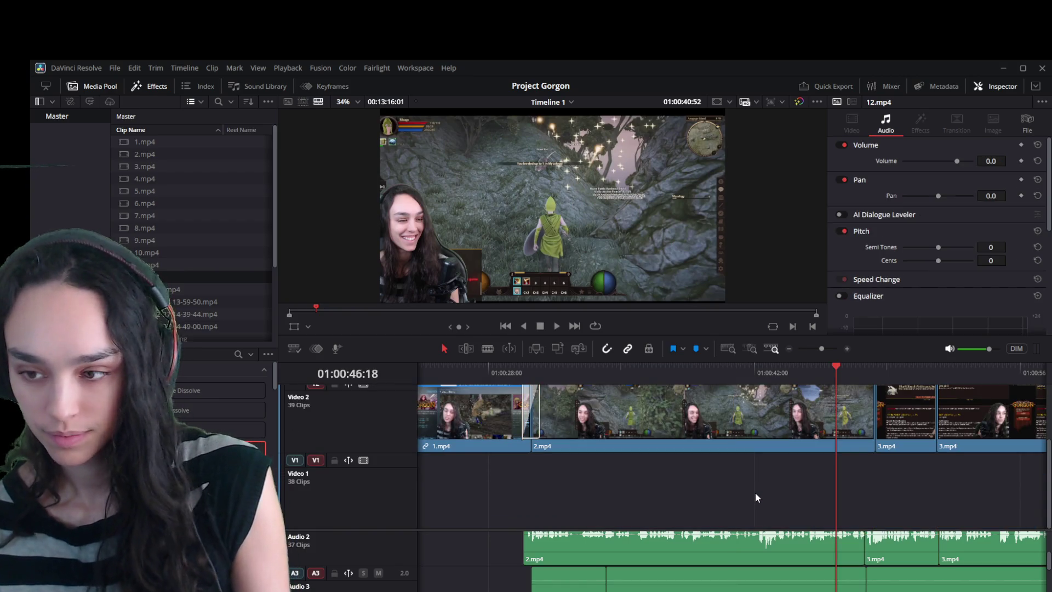
Play from about 40 seconds, then slide 12.mp4's audio on Audio 4 left to 2.mp4's start.
drag(718, 375, 721, 375)
key(space)
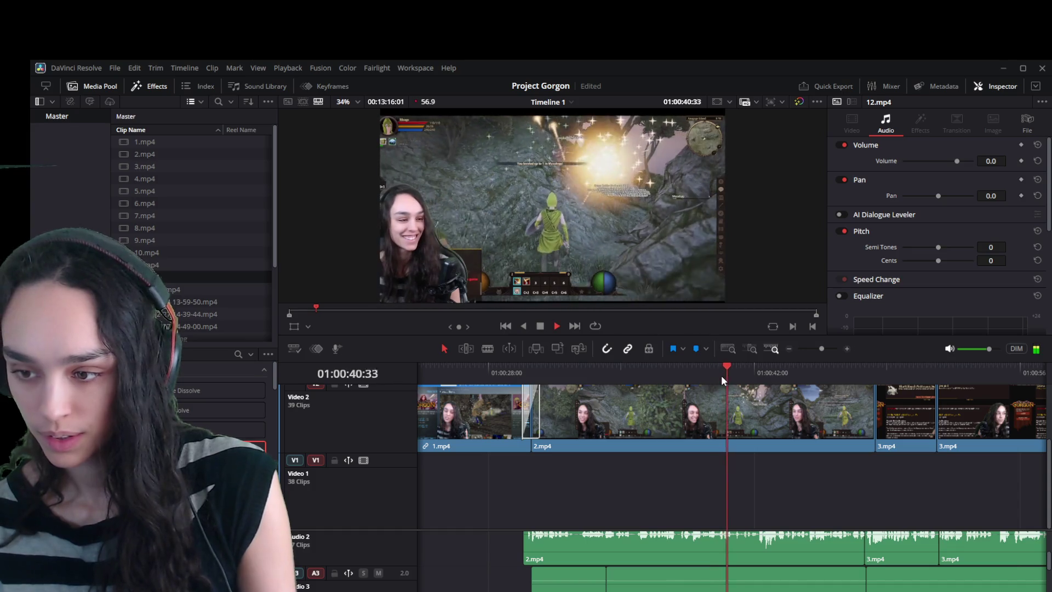
key(space)
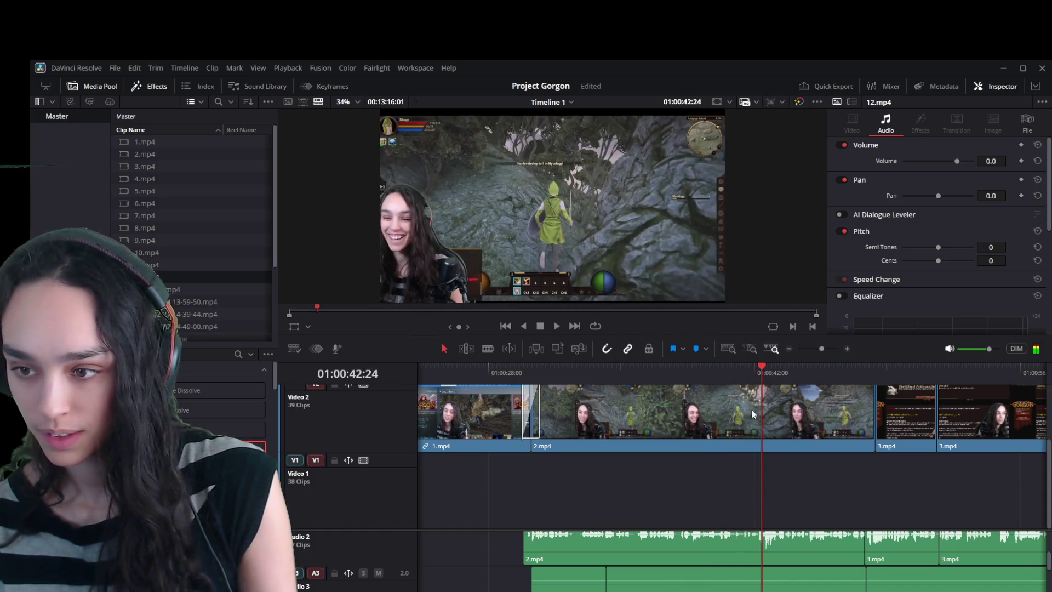
scroll(773, 498, up, 2)
scroll(737, 508, down, 2)
scroll(743, 551, down, 2)
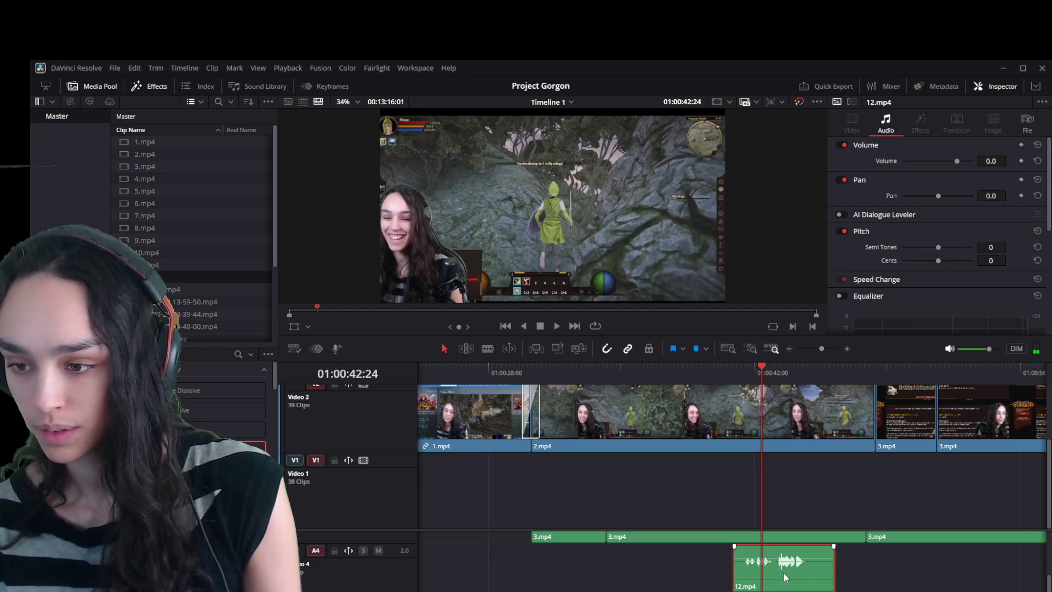
click(886, 571)
drag(827, 573, 637, 577)
scroll(570, 574, down, 5)
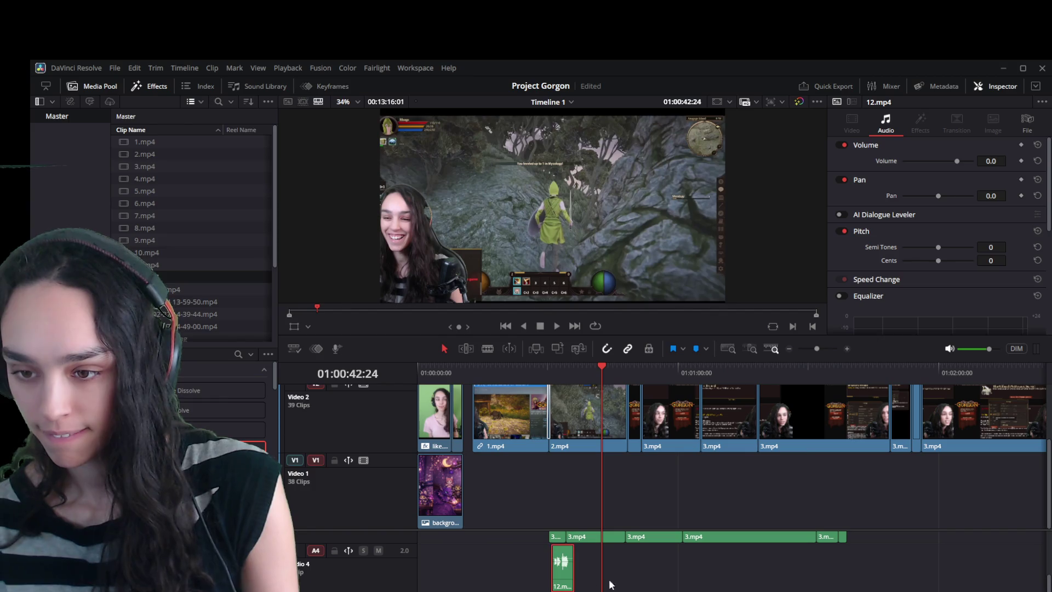
click(466, 368)
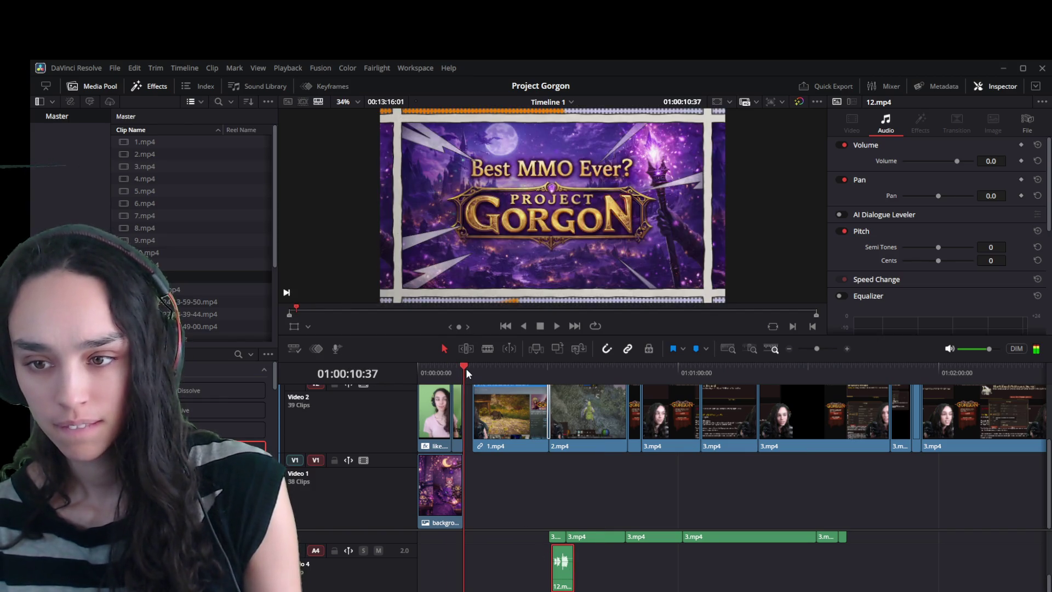
Play the intro title, zoom out, and drag 12.mp4's audio on Audio 4 much later.
key(space)
key(space)
scroll(485, 488, up, 1)
scroll(485, 487, down, 1)
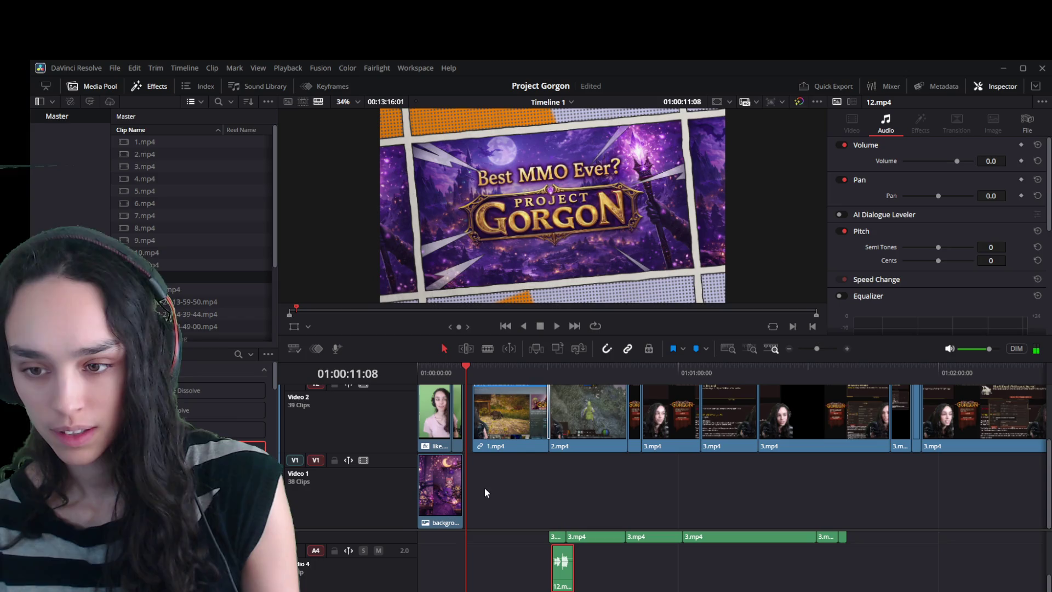
scroll(483, 573, up, 1)
scroll(483, 573, down, 1)
key(ctrl+minus)
mouse_move(566, 580)
mouse_down()
mouse_move(455, 554)
mouse_move(898, 578)
mouse_up()
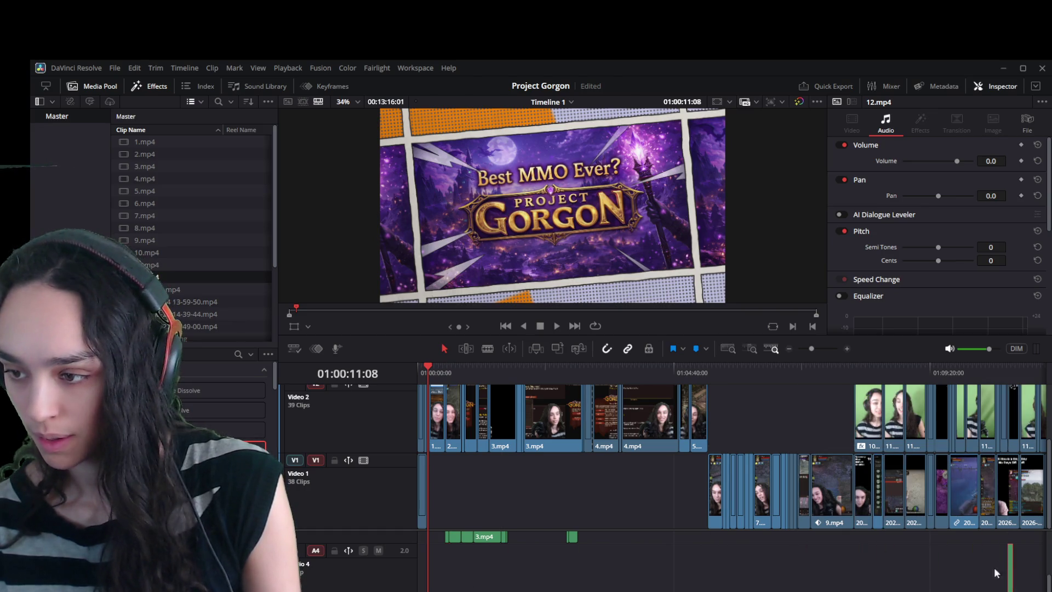
Fit the timeline with Shift+Z, push the Audio 4 clip further right, and zoom back in.
key(shift+z)
mouse_move(430, 569)
mouse_down()
mouse_move(469, 571)
mouse_move(446, 577)
mouse_move(453, 570)
mouse_up()
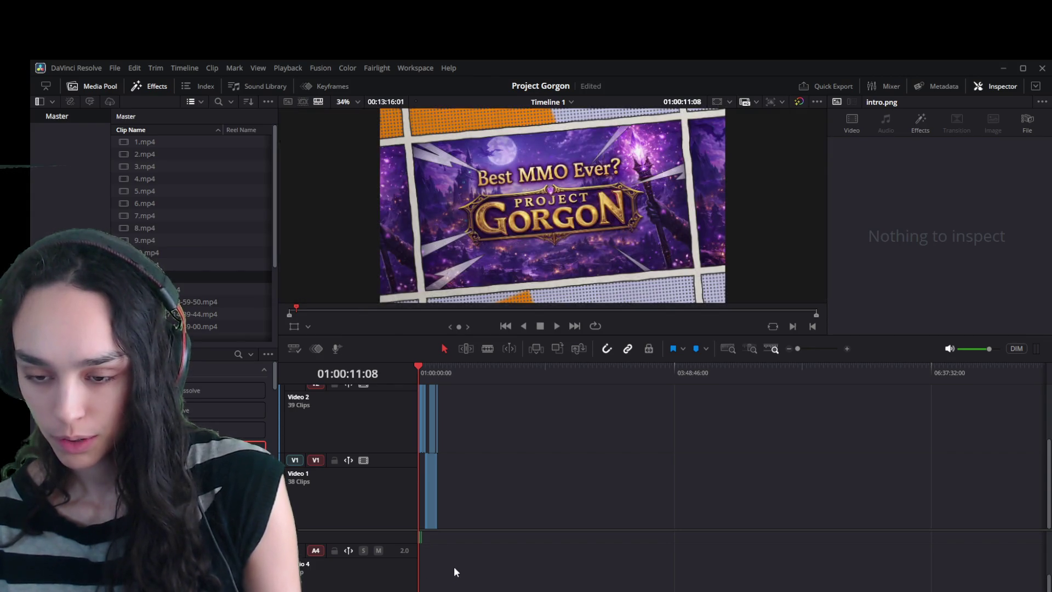
key(shift+z)
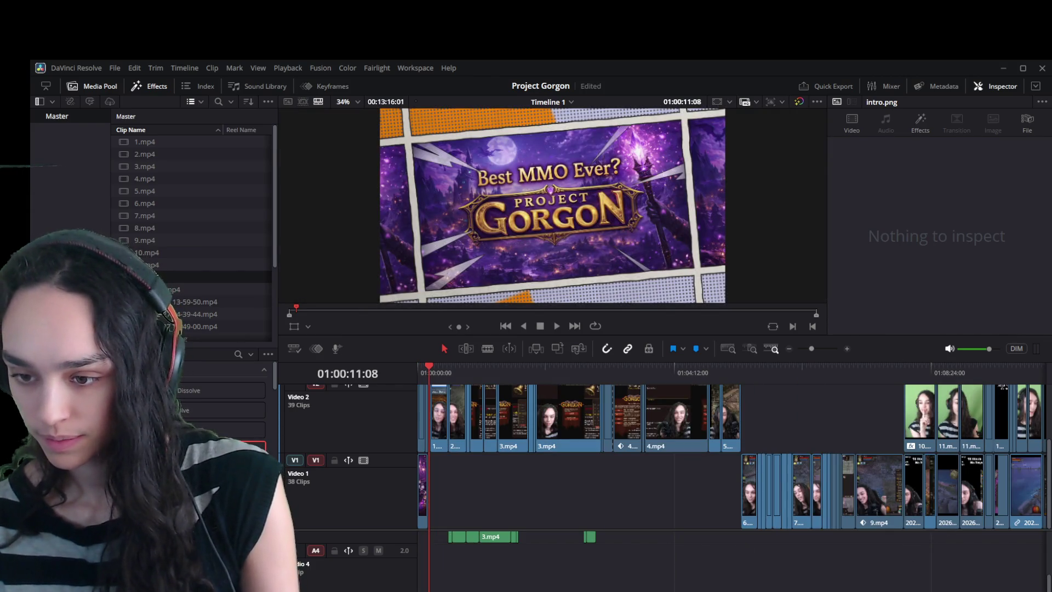
scroll(657, 563, right, 5)
drag(657, 563, 939, 564)
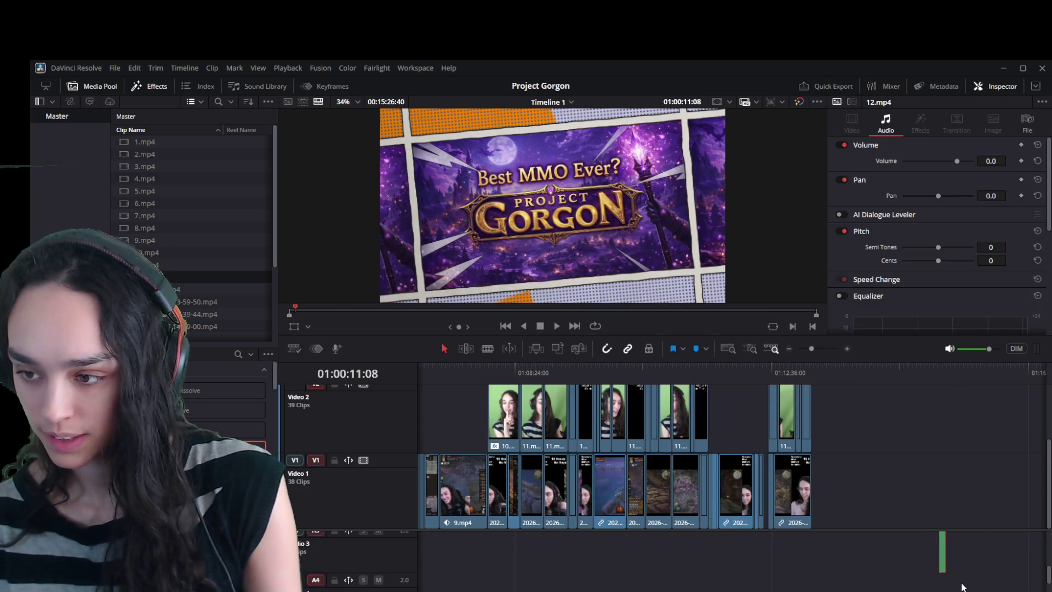
scroll(830, 589, up, 2)
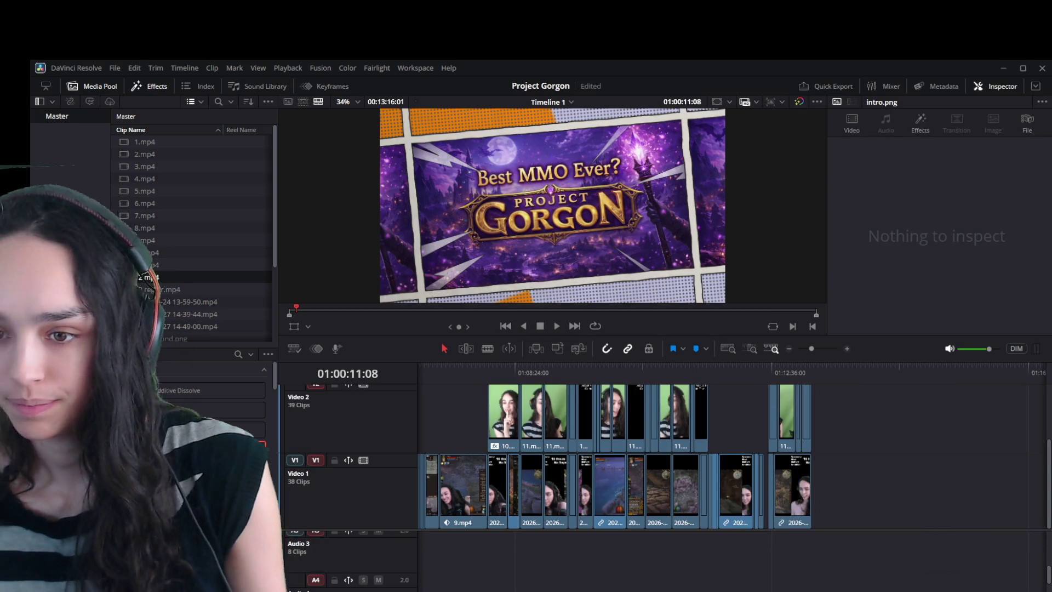
scroll(508, 437, left, 5)
scroll(509, 437, up, 5)
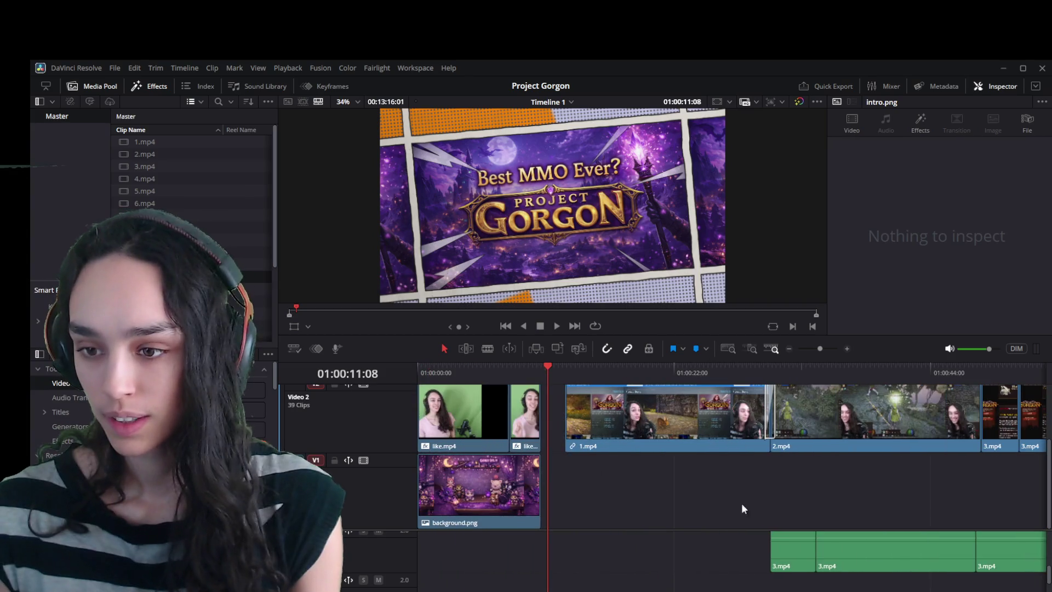
scroll(597, 576, up, 2)
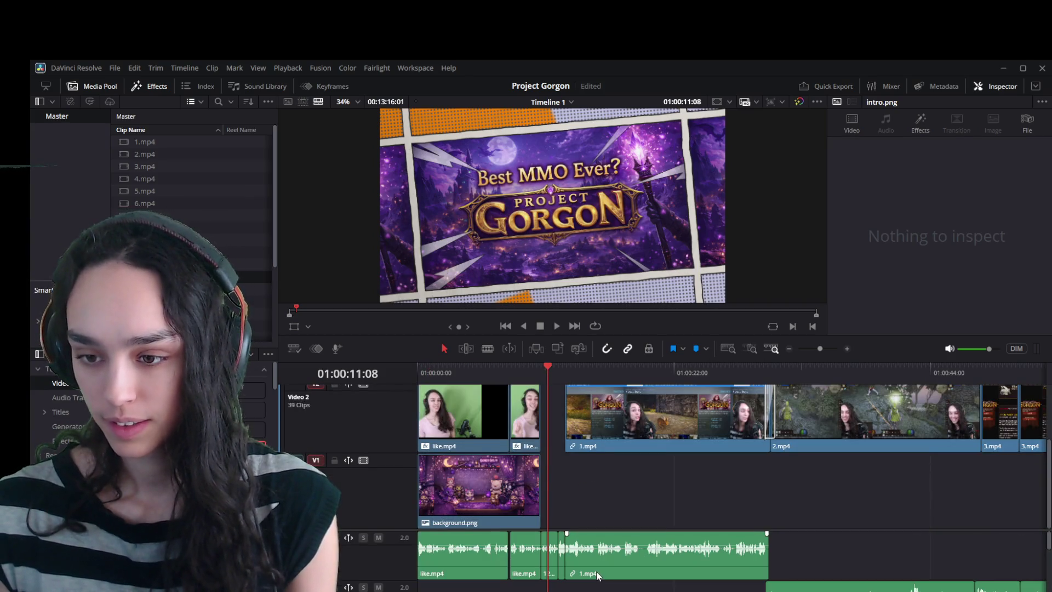
scroll(731, 477, right, 5)
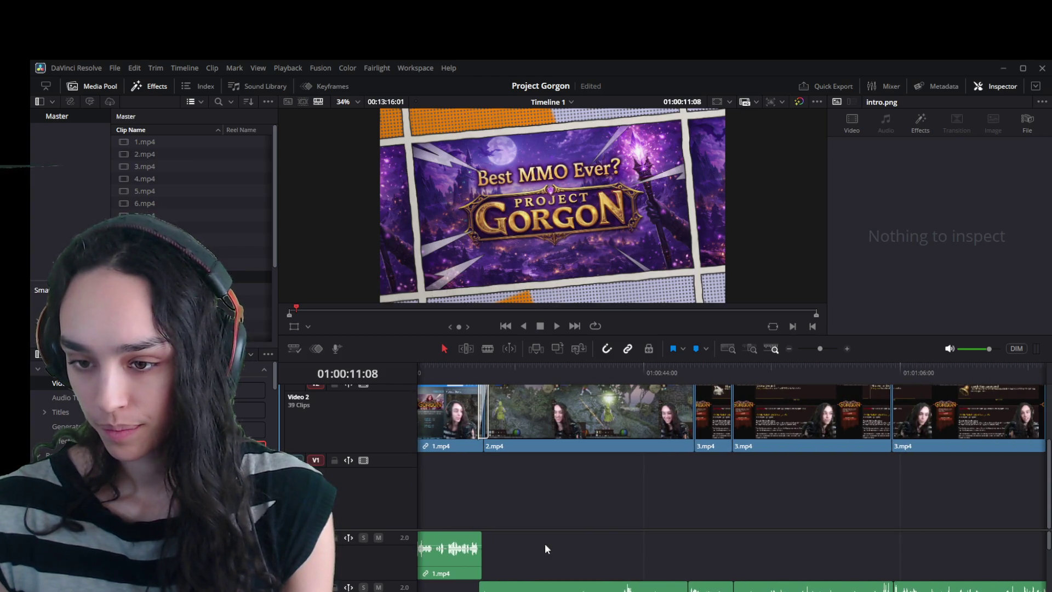
scroll(544, 549, down, 2)
drag(578, 371, 598, 379)
key(ctrl+equal)
key(ctrl+equal)
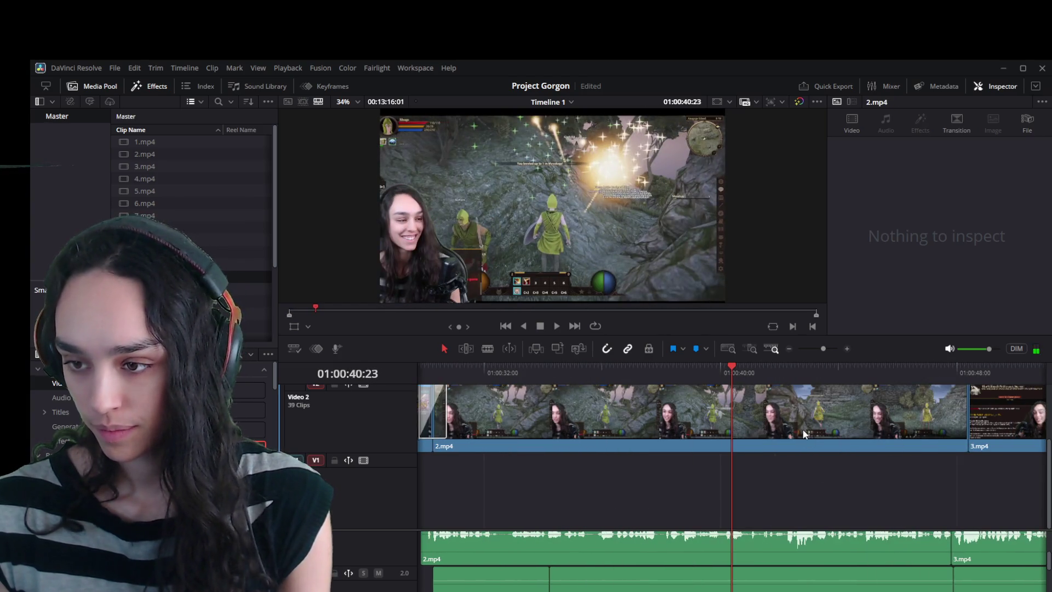
click(803, 431)
key(space)
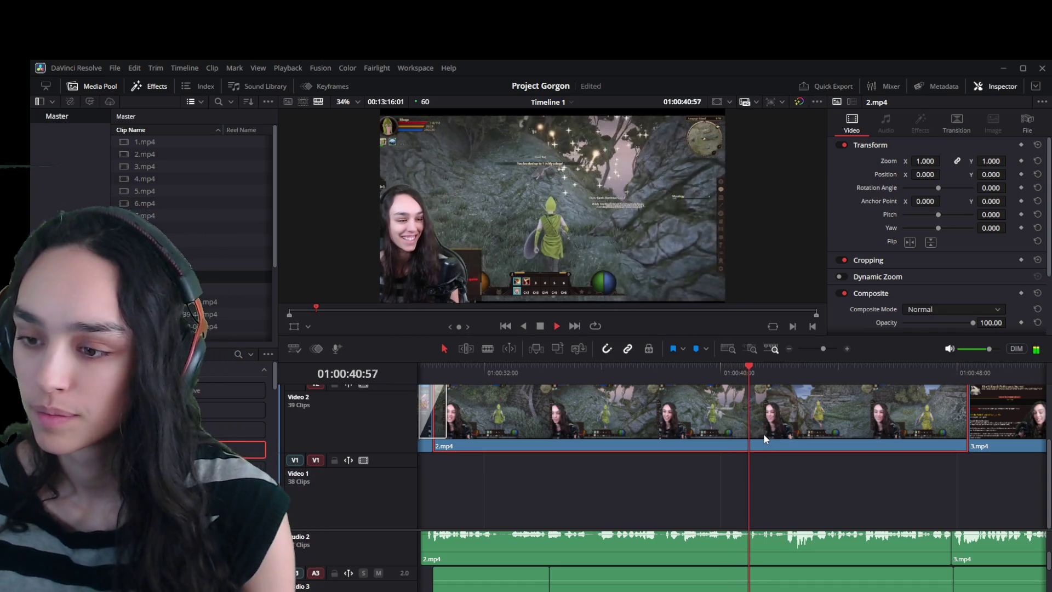
drag(740, 366, 745, 364)
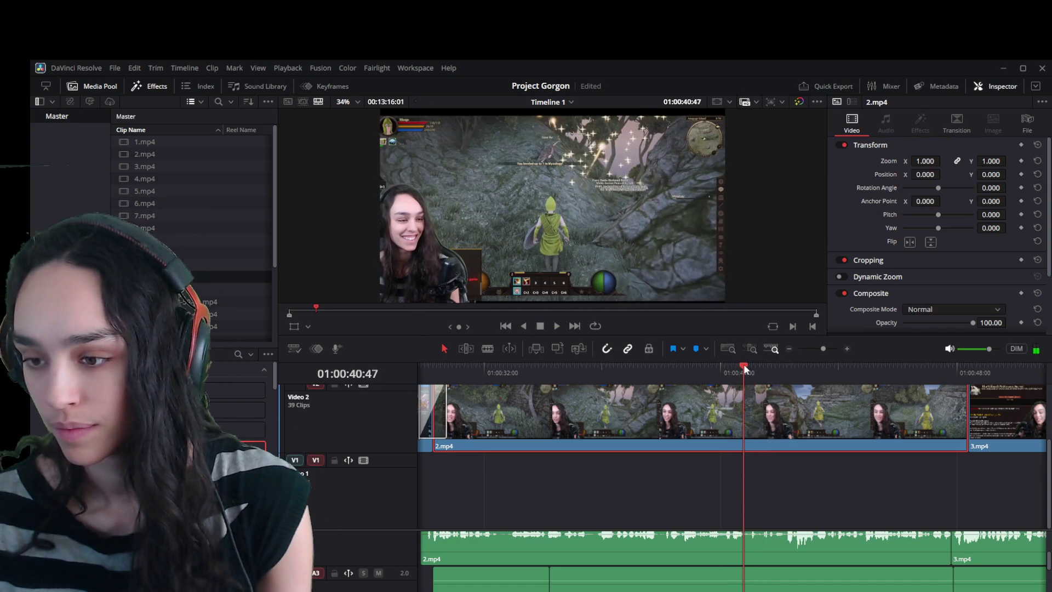
ctrl+click(784, 544)
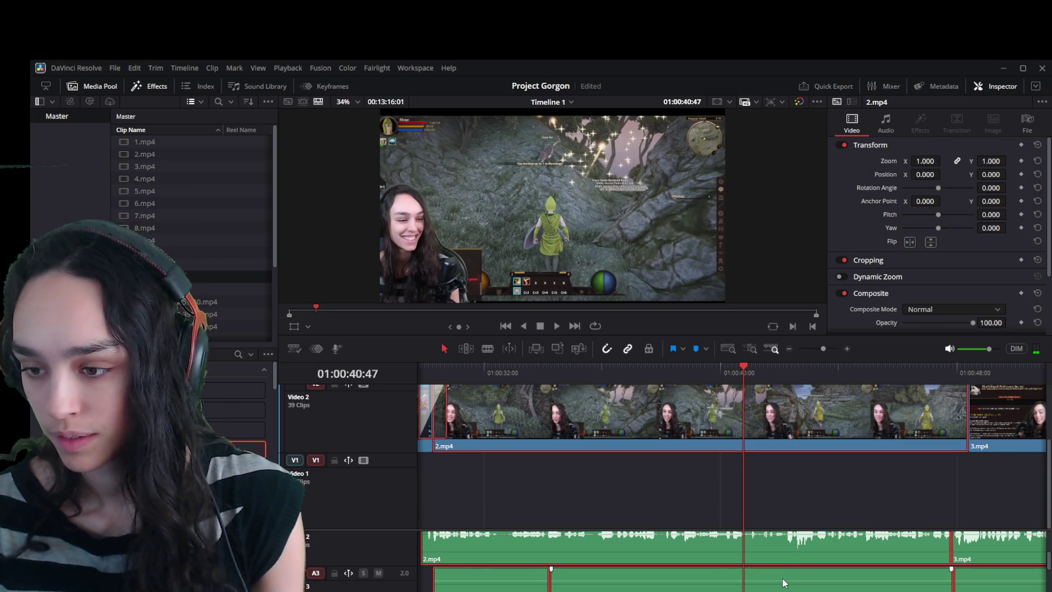
key(ctrl+b)
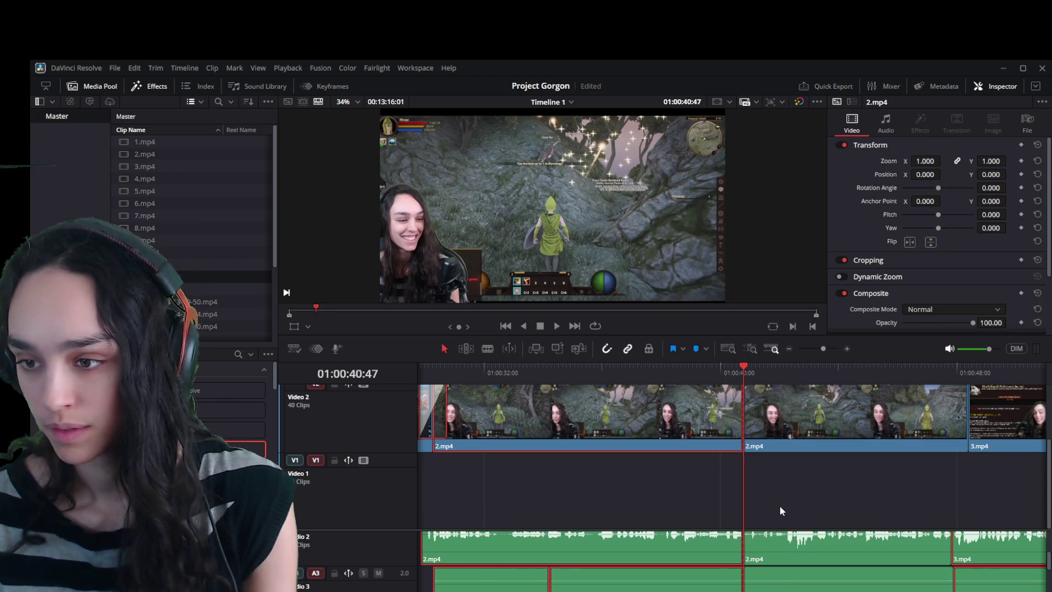
key(space)
drag(795, 371, 785, 370)
click(788, 391)
key(ctrl+b)
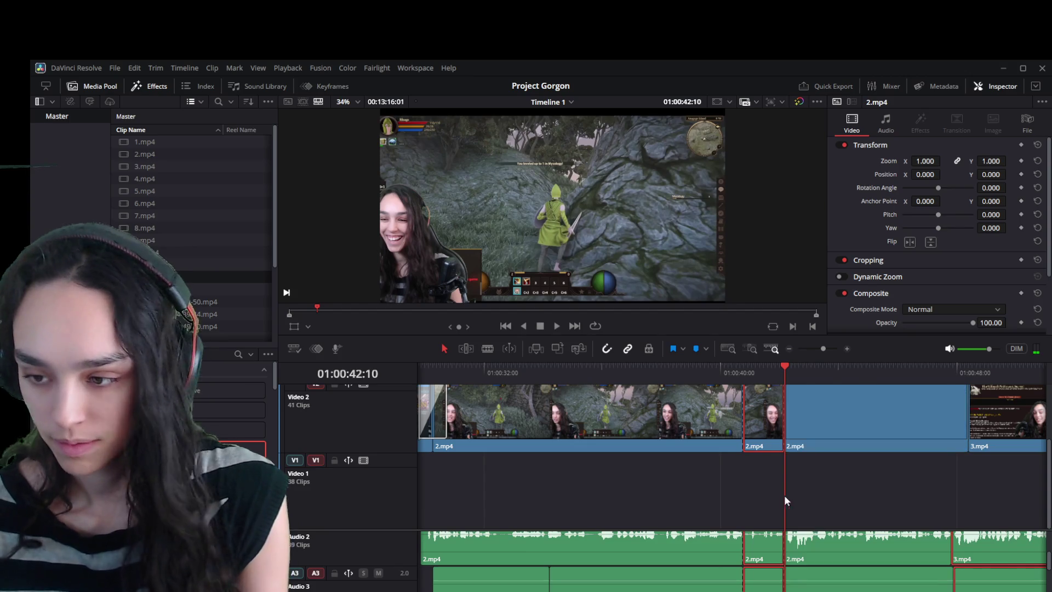
mouse_move(771, 578)
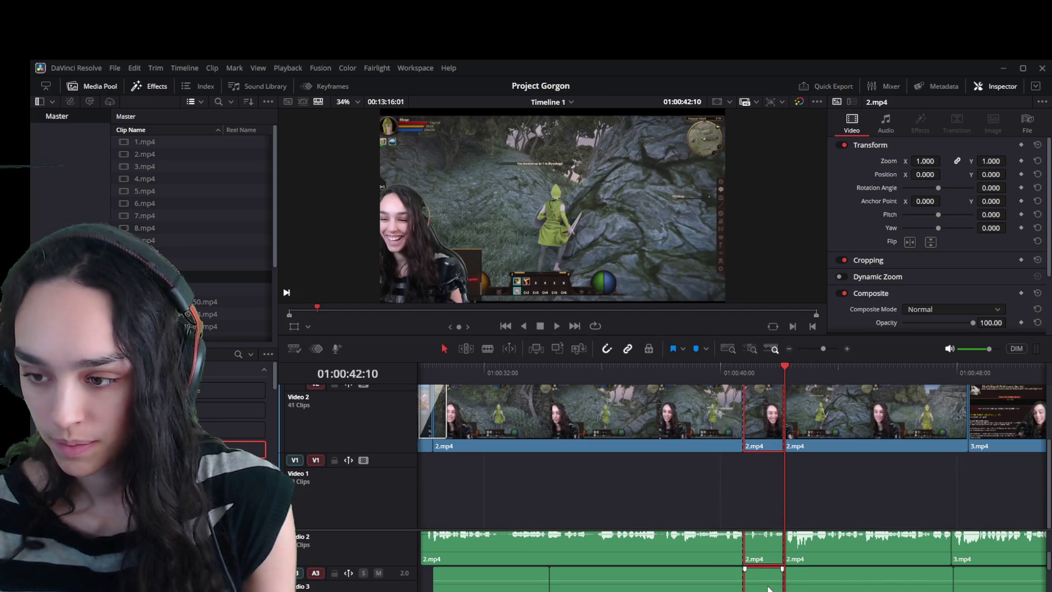
key(Delete)
click(725, 370)
key(space)
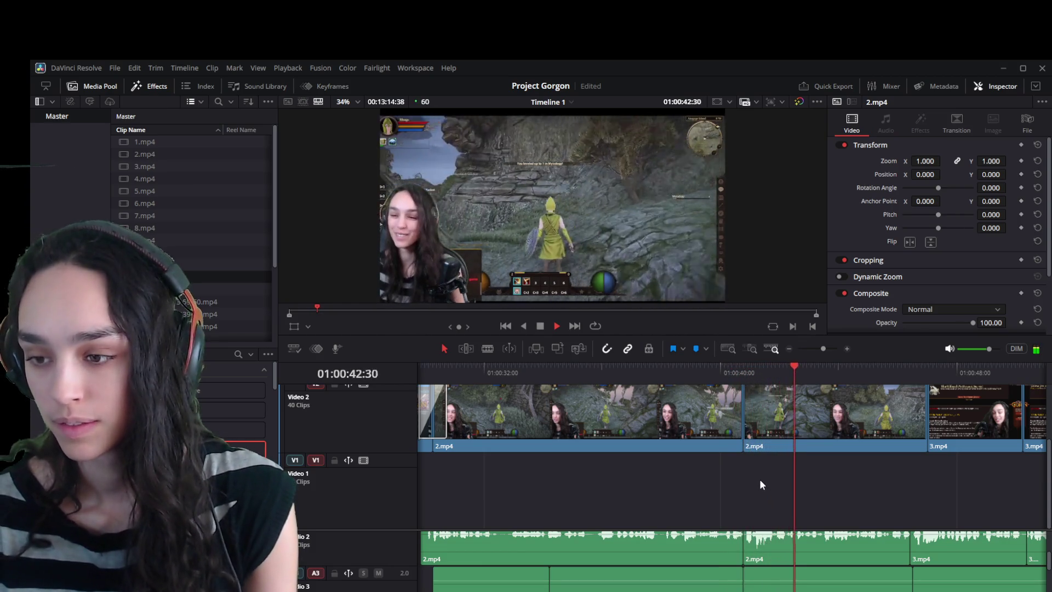
key(space)
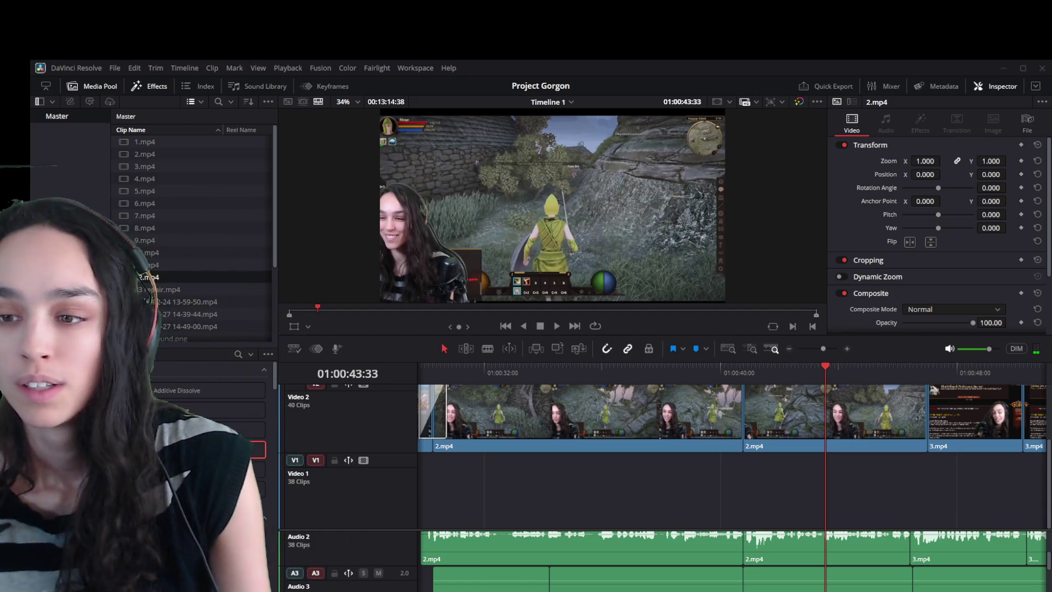
Play and scrub through the 3.mp4 footage to the cut at 01:01:04:03.
scroll(823, 515, down, 5)
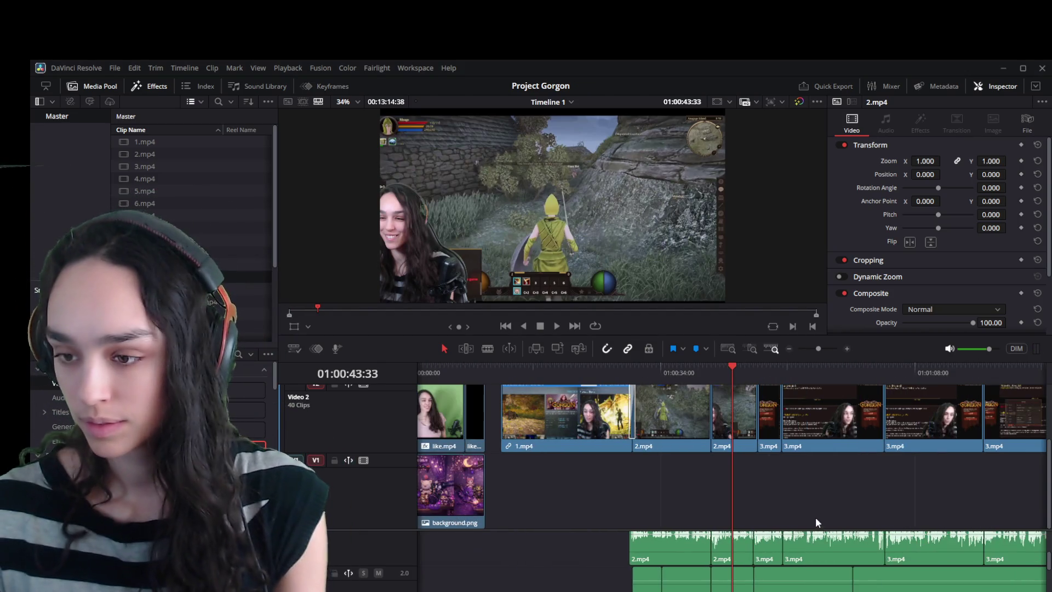
click(760, 366)
key(space)
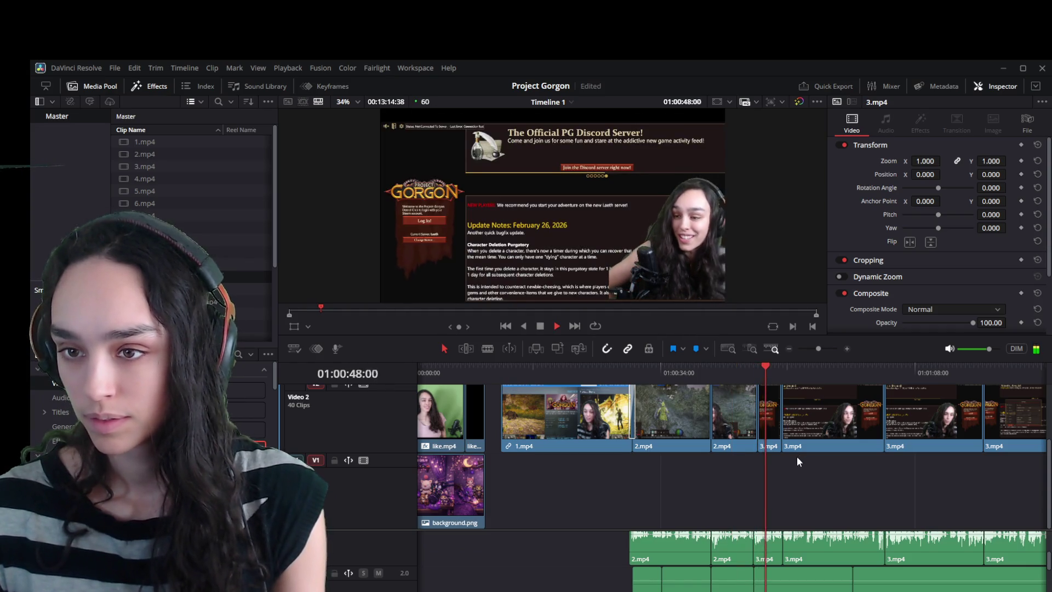
key(space)
scroll(833, 498, up, 3)
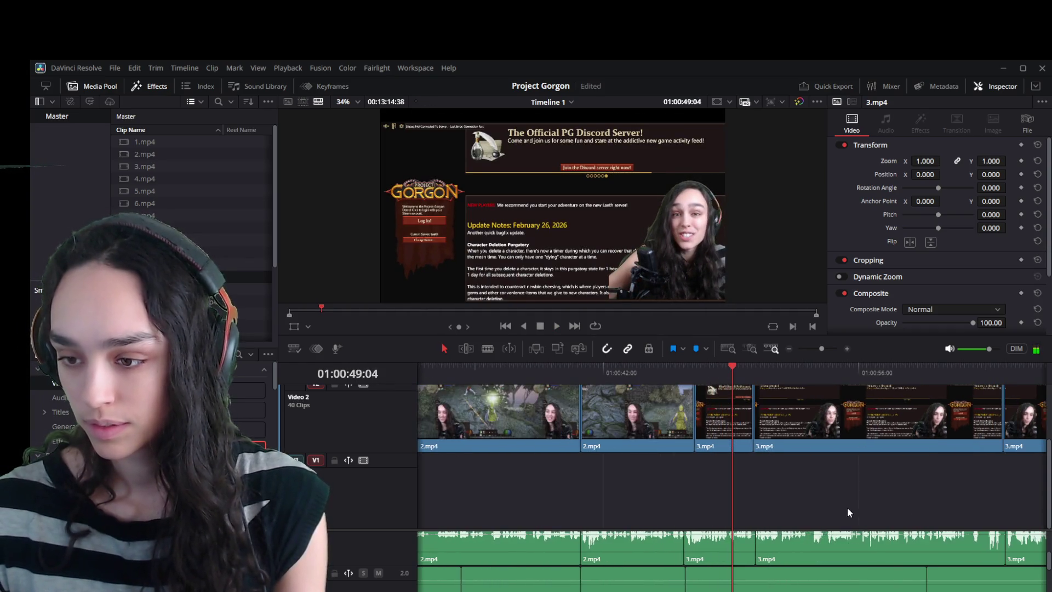
mouse_move(787, 367)
mouse_down()
mouse_move(956, 386)
mouse_move(932, 378)
mouse_up()
key(space)
scroll(876, 491, down, 2)
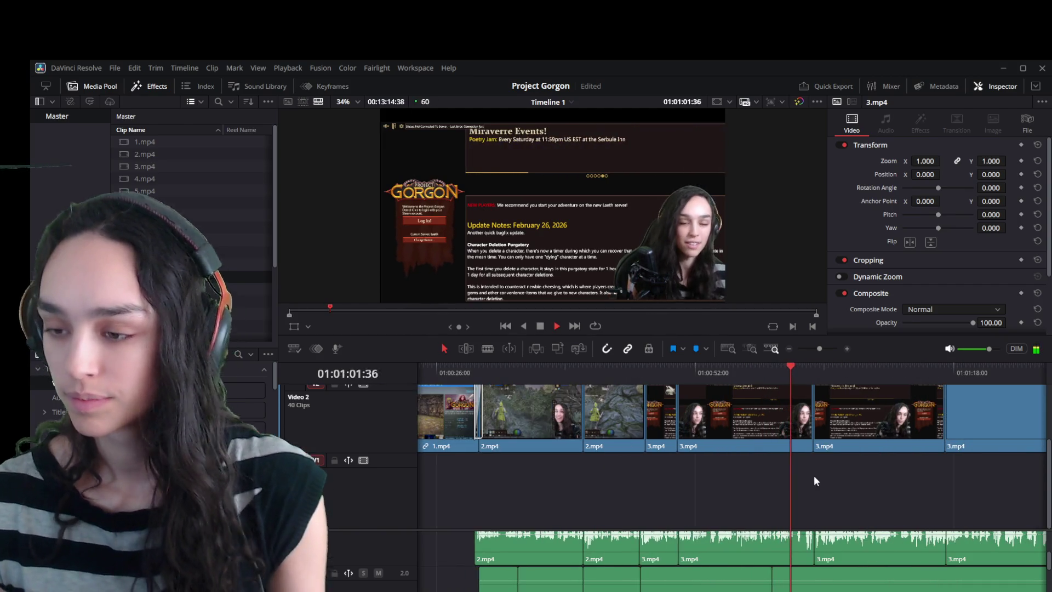
click(813, 370)
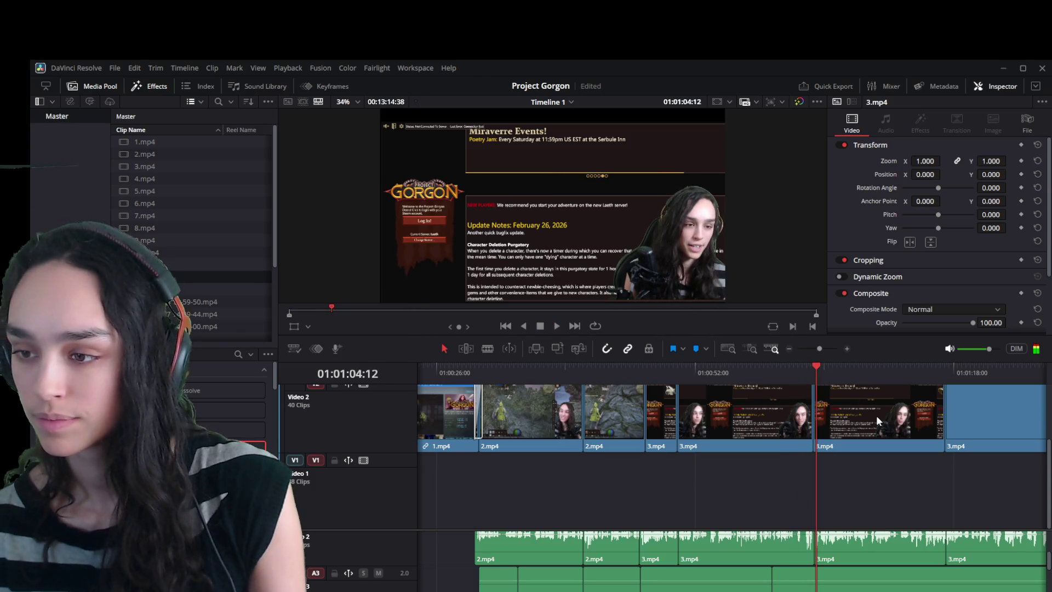
key(space)
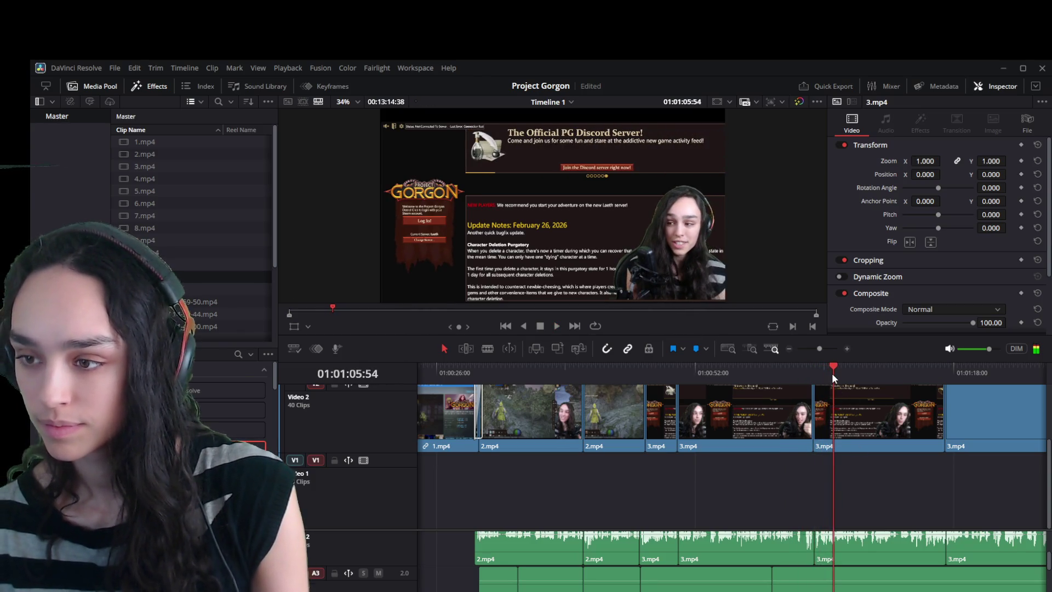
drag(830, 371, 817, 368)
Select the 3.mp4 clip on Video 2 with both audio clips and delete them.
click(777, 405)
click(748, 550)
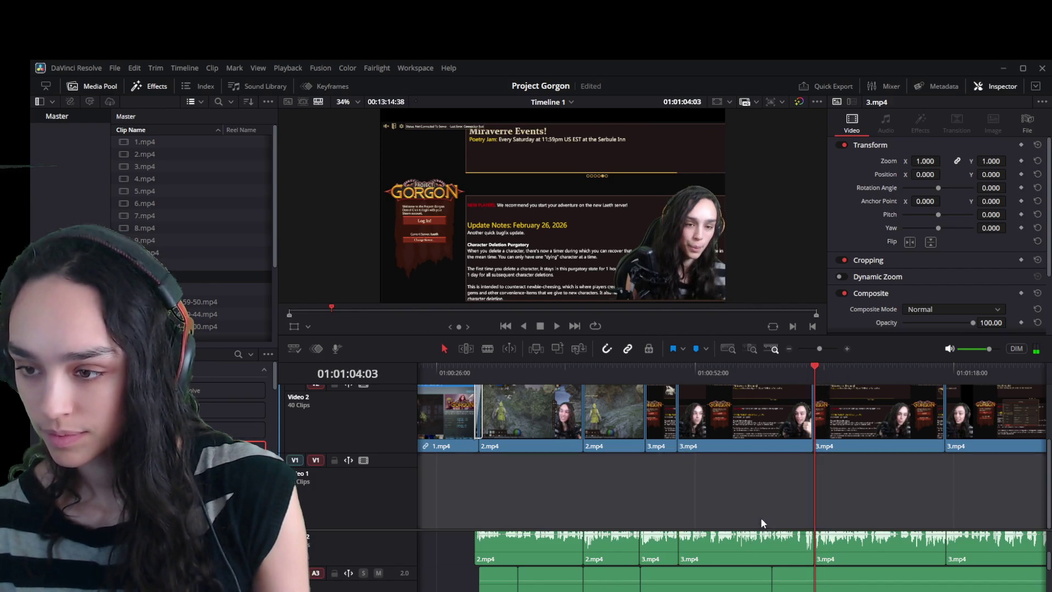
ctrl+click(743, 582)
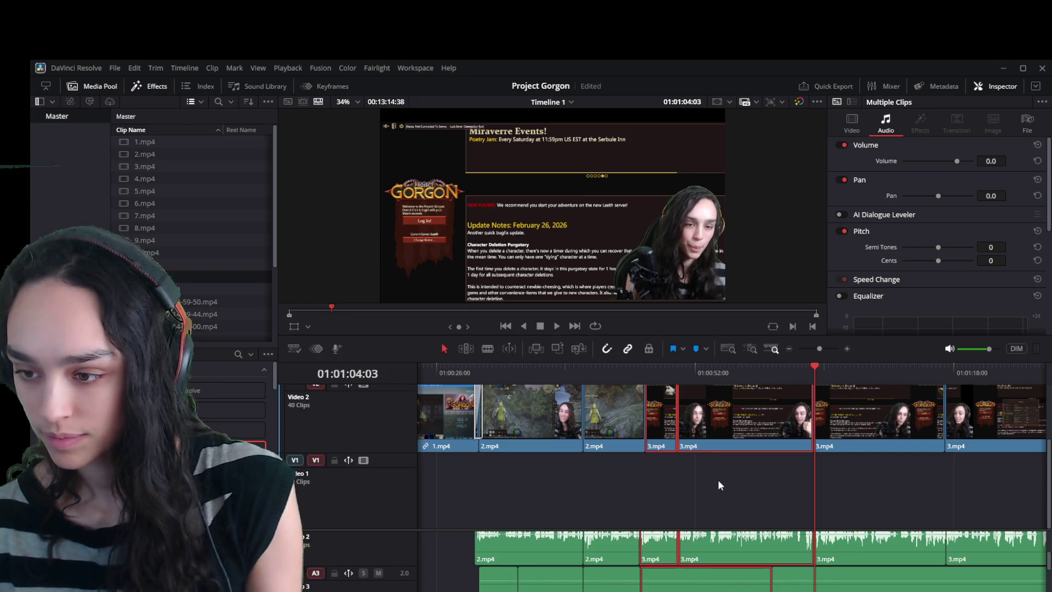
key(Delete)
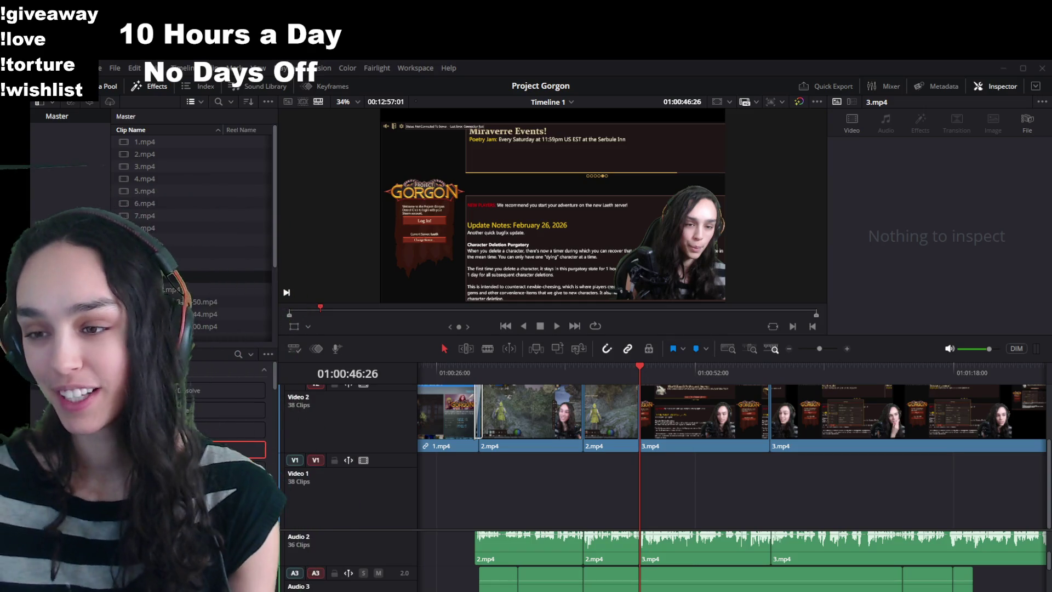
Check the frame just before the new cut after the ripple delete.
click(631, 370)
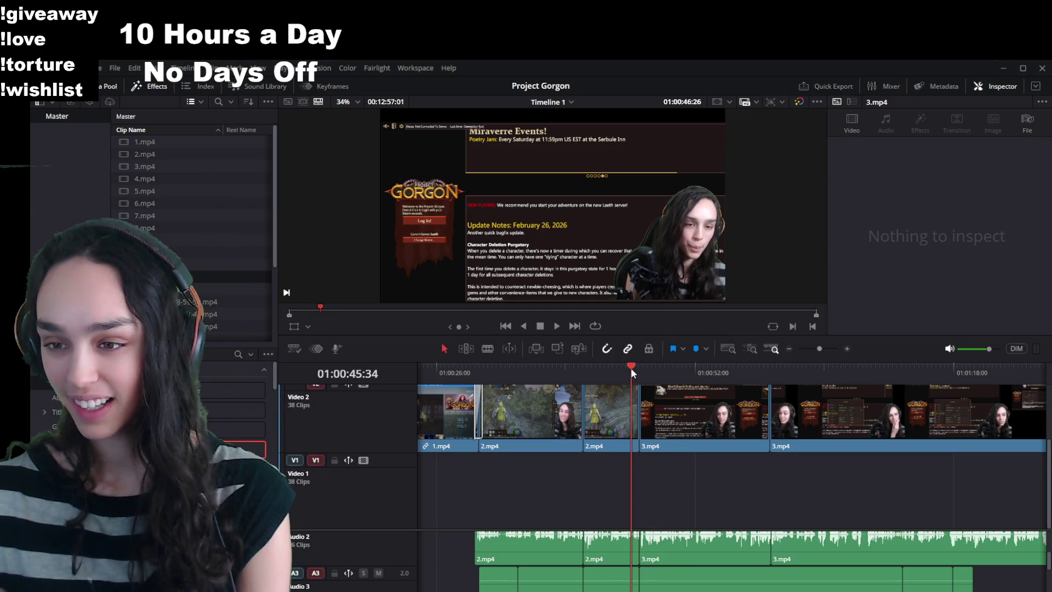
click(633, 366)
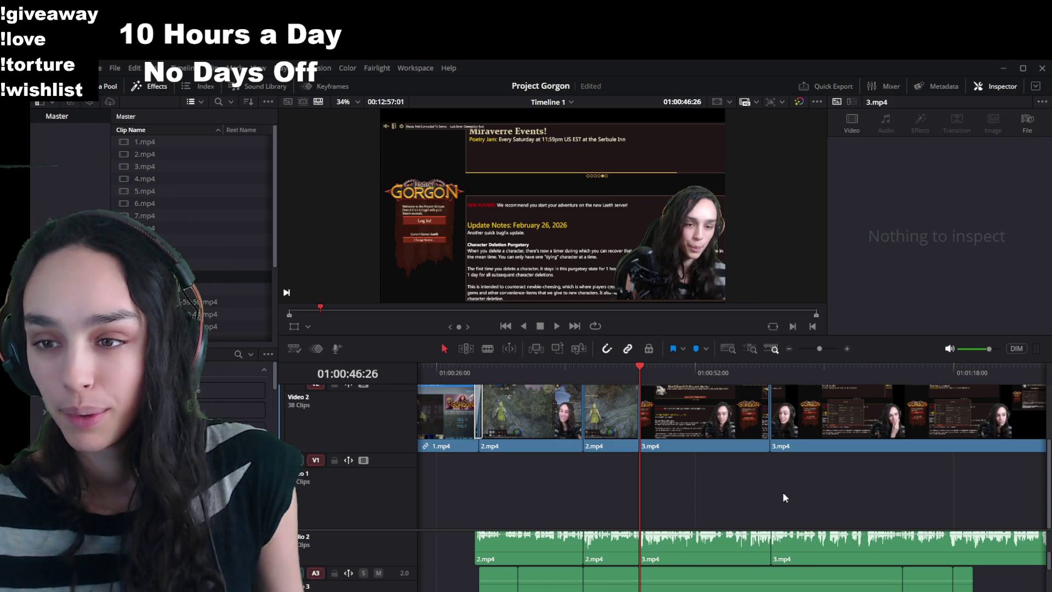
click(630, 367)
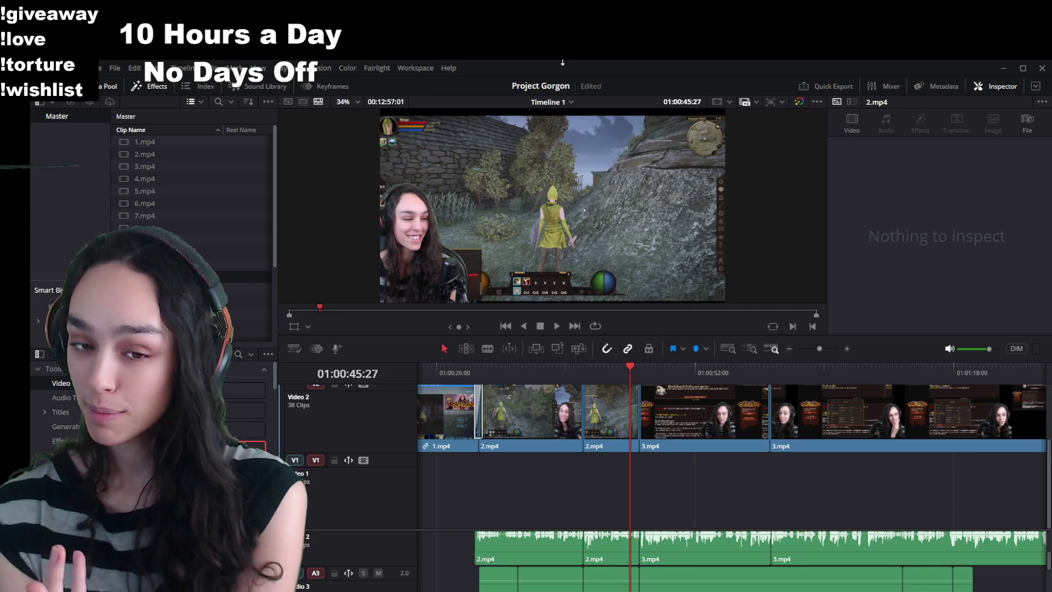
click(611, 411)
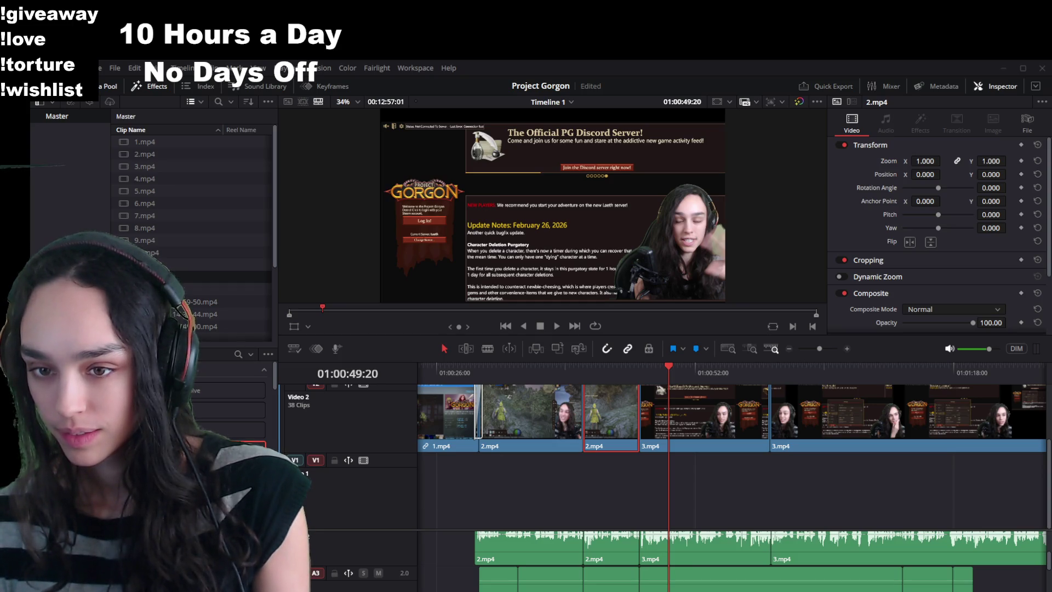
scroll(586, 536, down, 10)
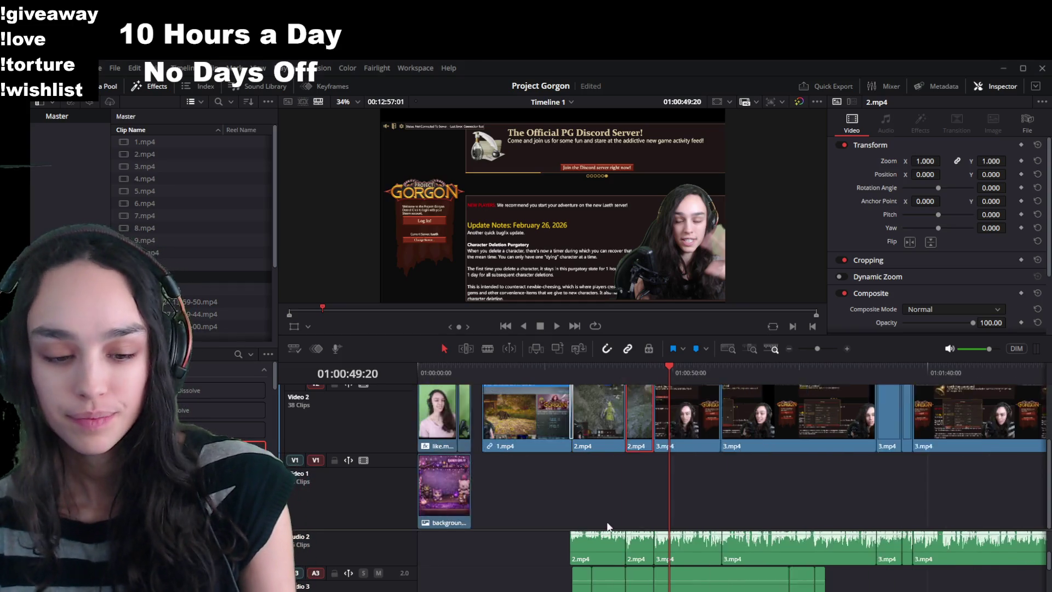
Scrub through the 11.mp4 green-screen overlays between about 01:09:47 and 01:11:23.
scroll(743, 439, up, 5)
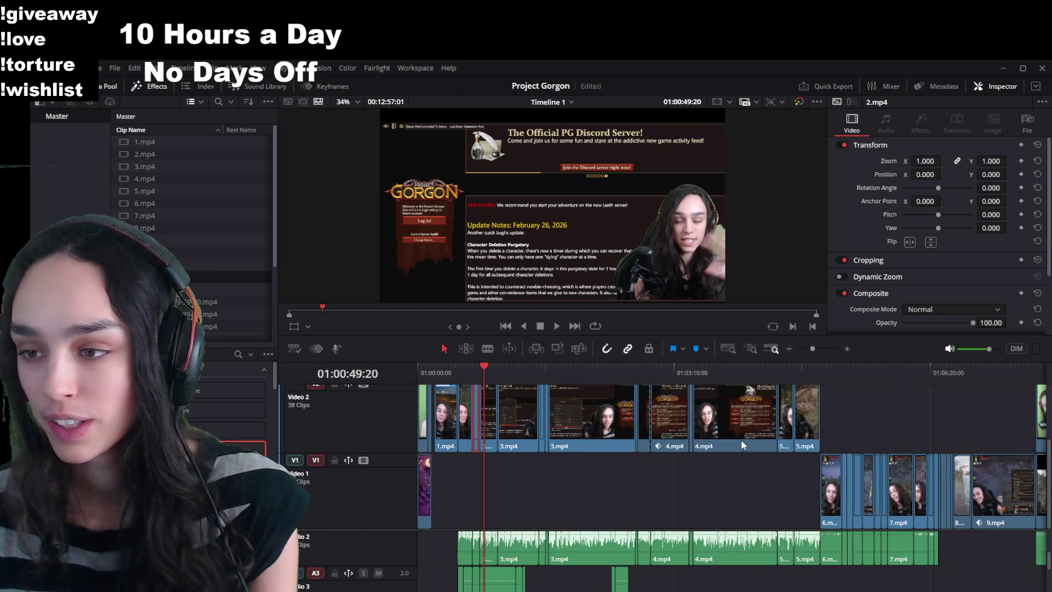
scroll(769, 579, down, 2)
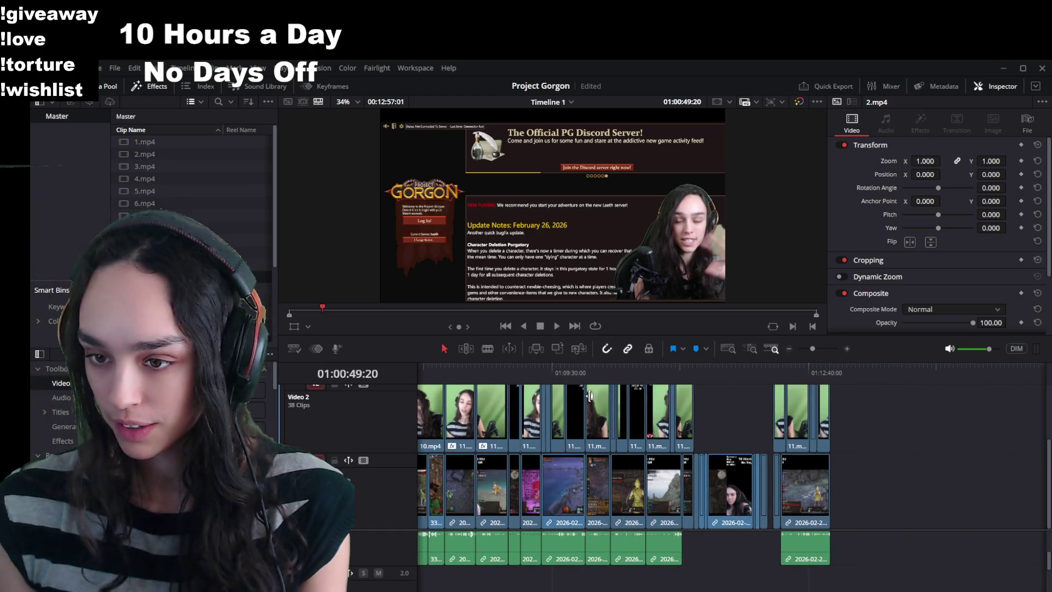
click(587, 365)
mouse_move(587, 365)
mouse_down()
mouse_move(628, 371)
mouse_move(590, 370)
mouse_up()
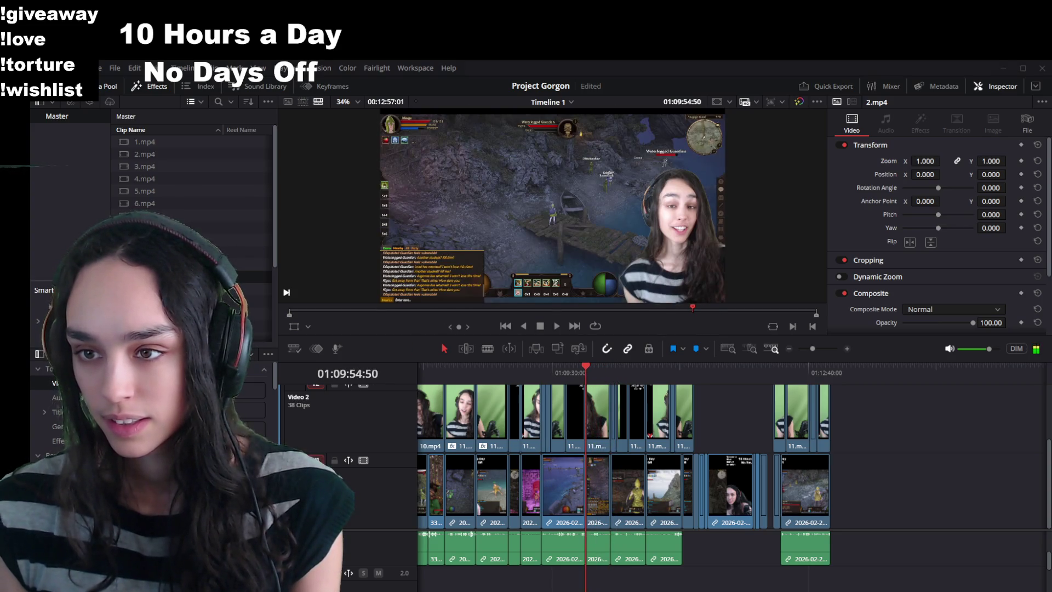
mouse_move(670, 366)
mouse_down()
mouse_move(730, 376)
mouse_move(646, 377)
mouse_up()
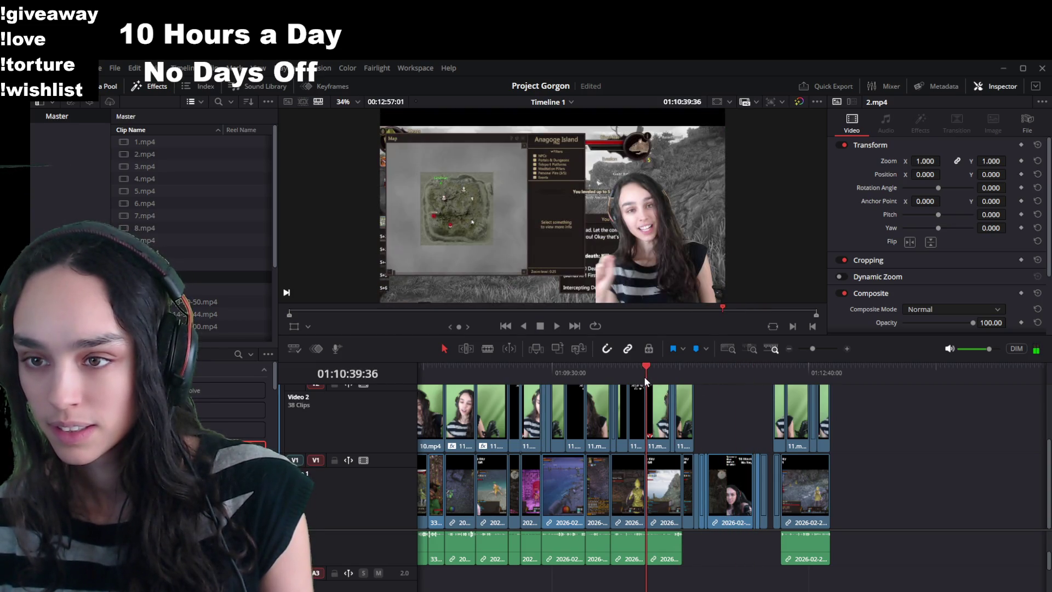
scroll(676, 495, up, 4)
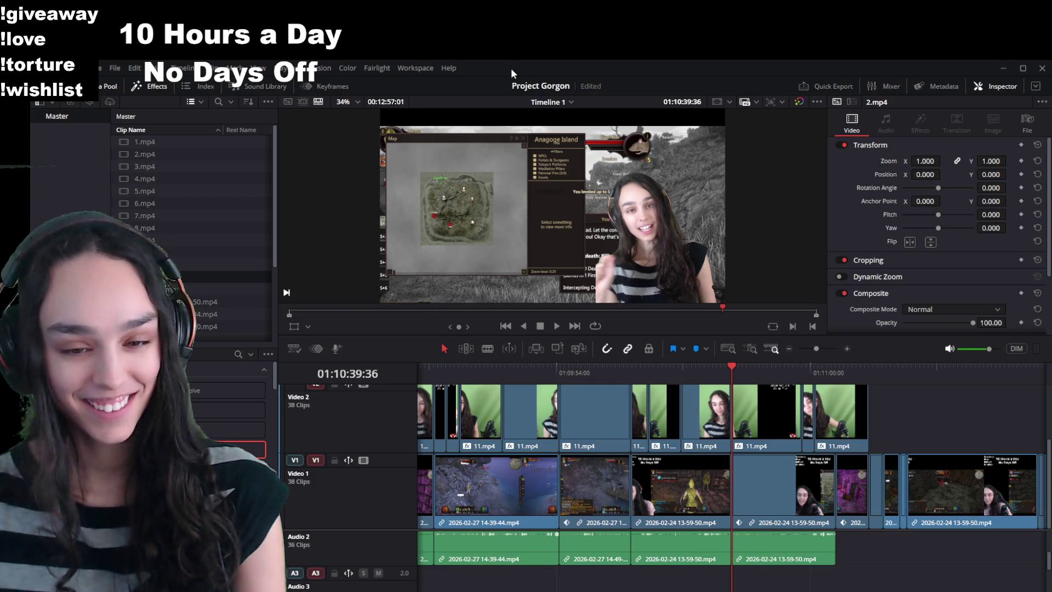
scroll(788, 430, up, 1)
drag(737, 364, 817, 376)
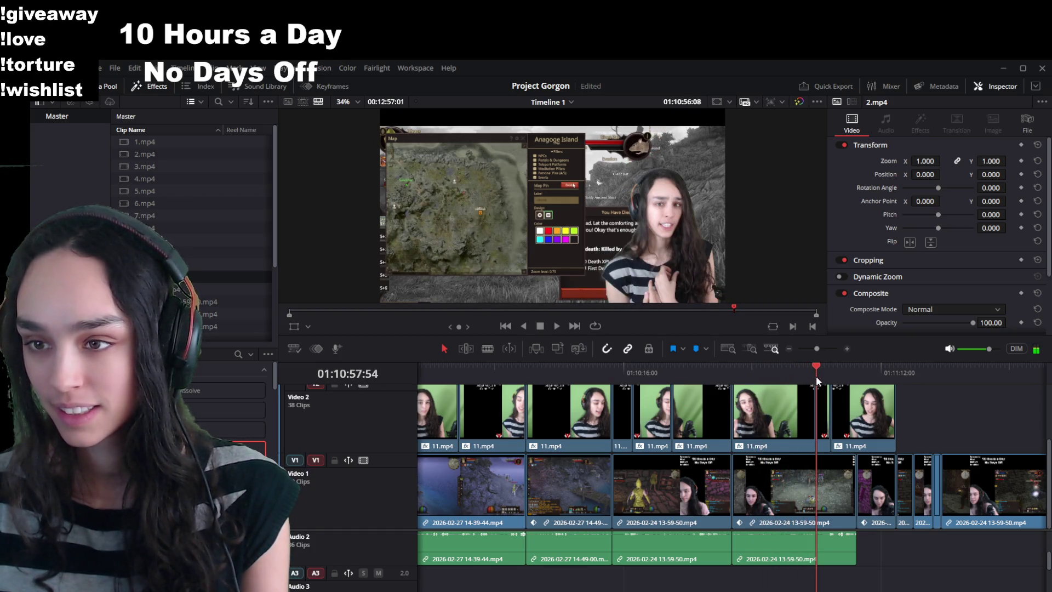
scroll(794, 405, up, 2)
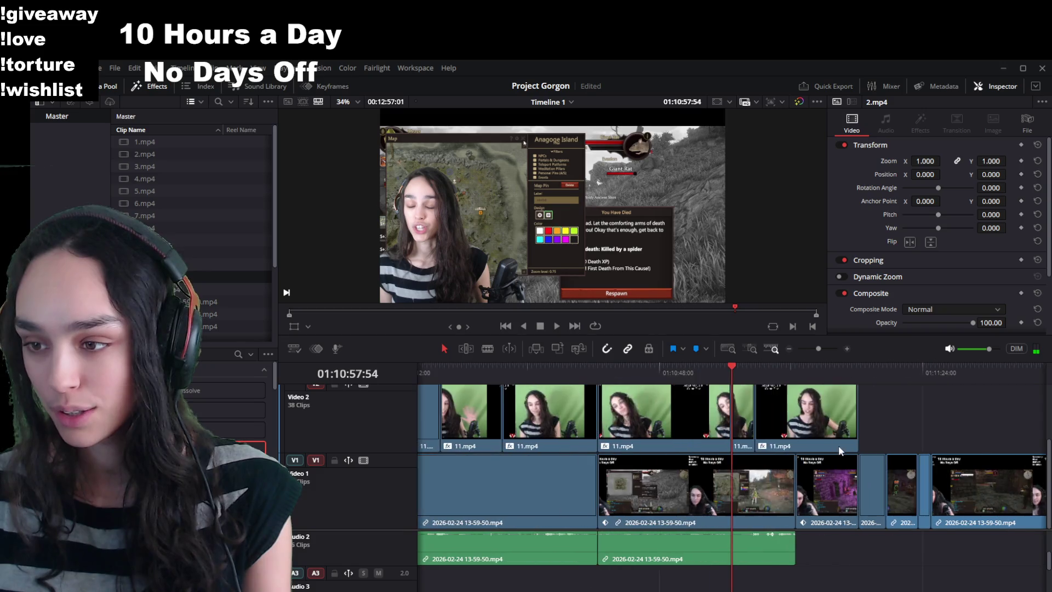
Move the short 11.mp4 overlay to the right side at Position X 1009 and preview it.
click(723, 420)
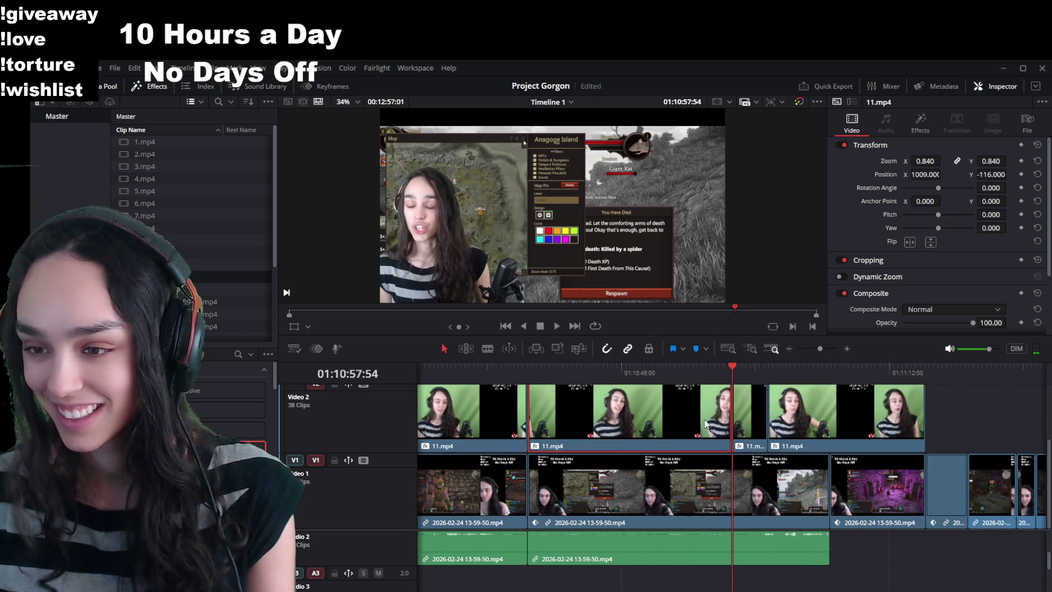
click(756, 416)
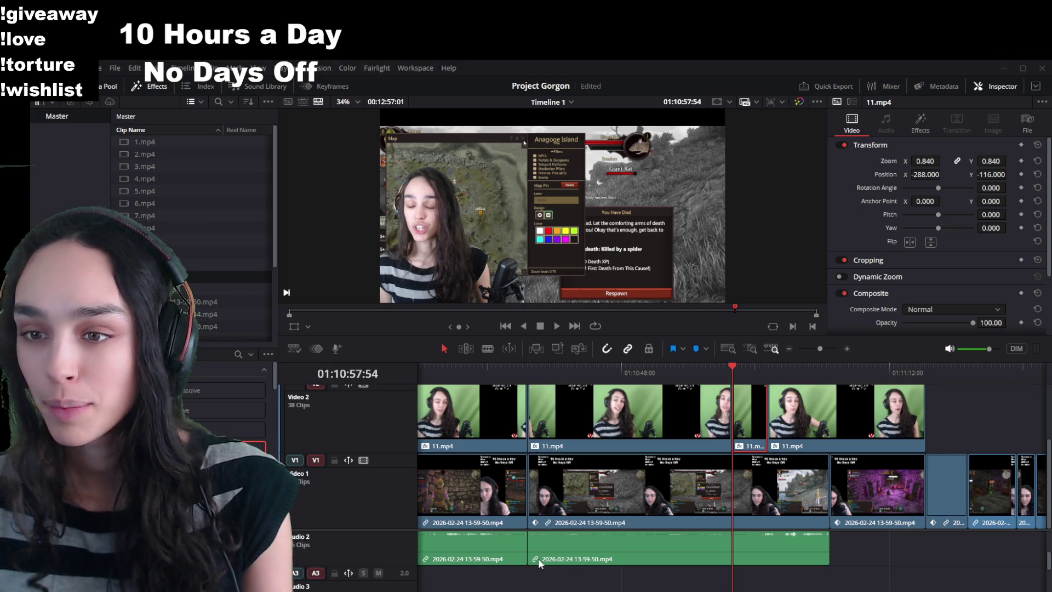
key(ctrl+z)
key(space)
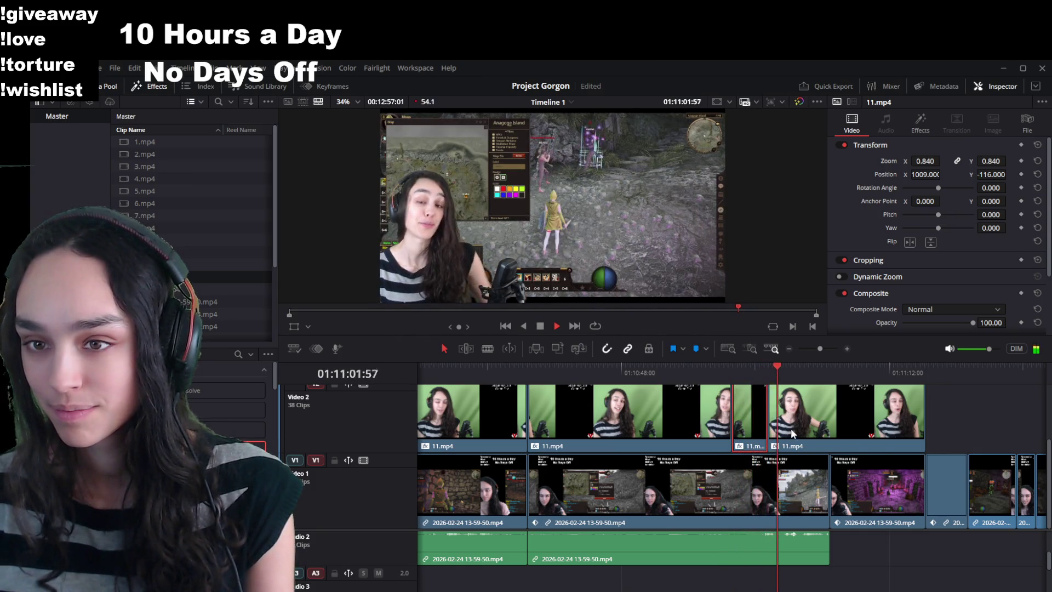
key(space)
Move the next 11.mp4 overlay to Position X 1009, then scrub ahead to check its placement.
click(813, 391)
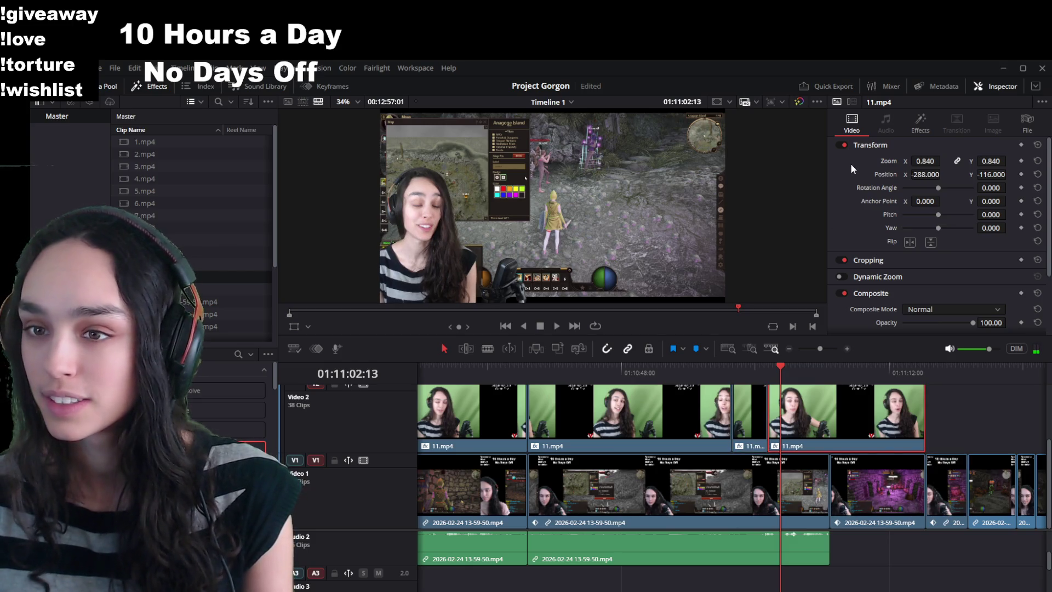
key(ctrl+z)
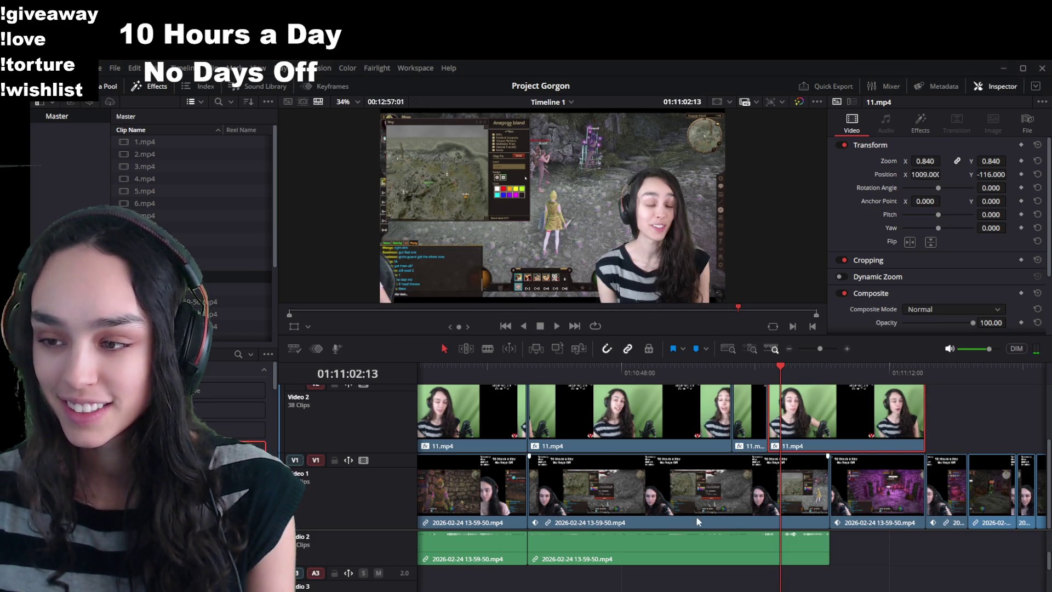
key(space)
click(831, 368)
drag(831, 366, 925, 368)
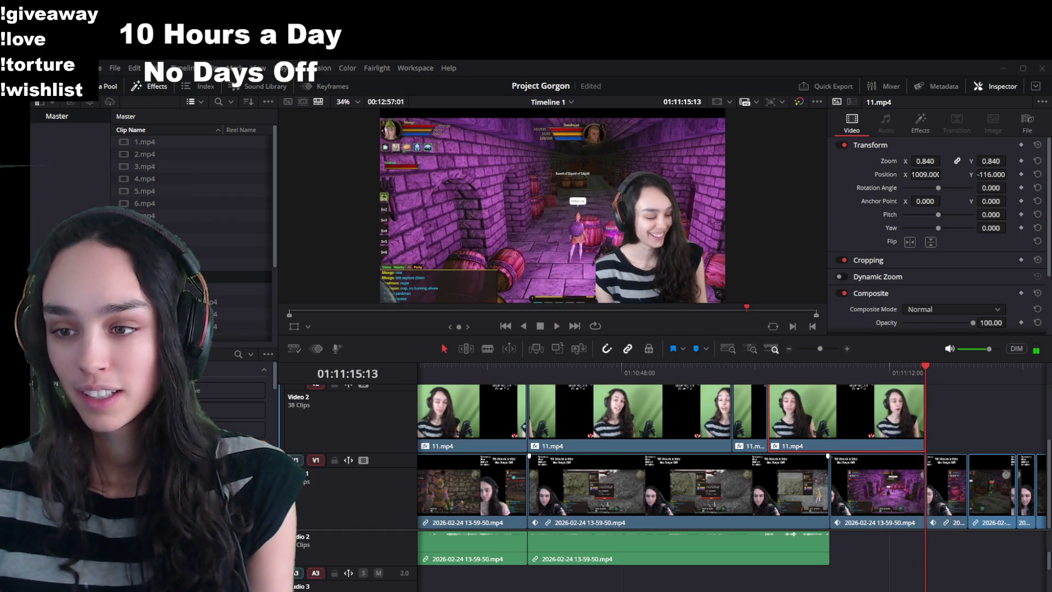
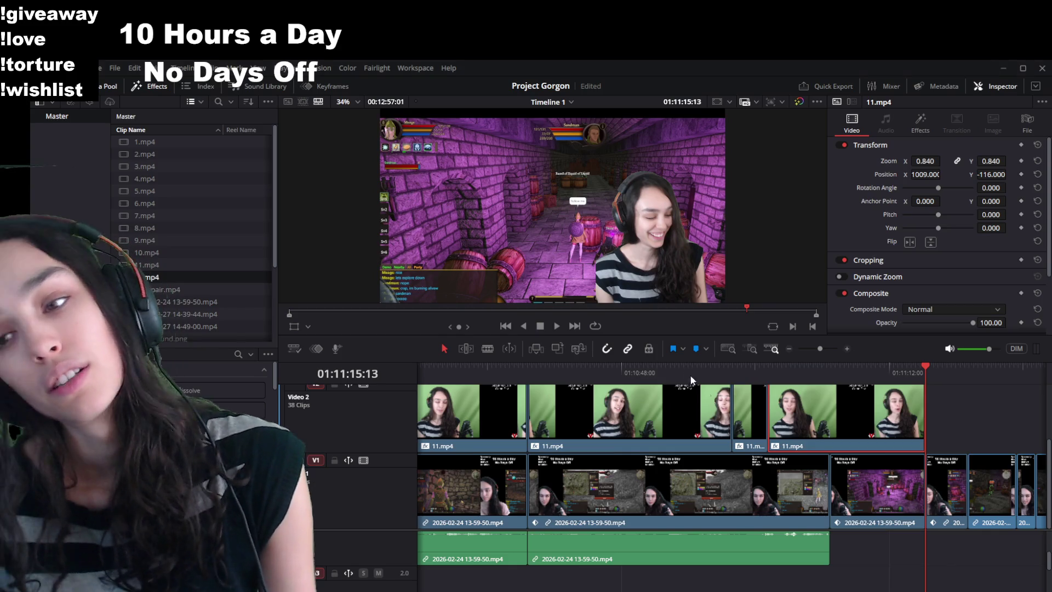
Play back from the Project Gorgon title card to review the transition into gameplay.
scroll(809, 484, down, 5)
click(840, 370)
key(space)
scroll(939, 520, up, 4)
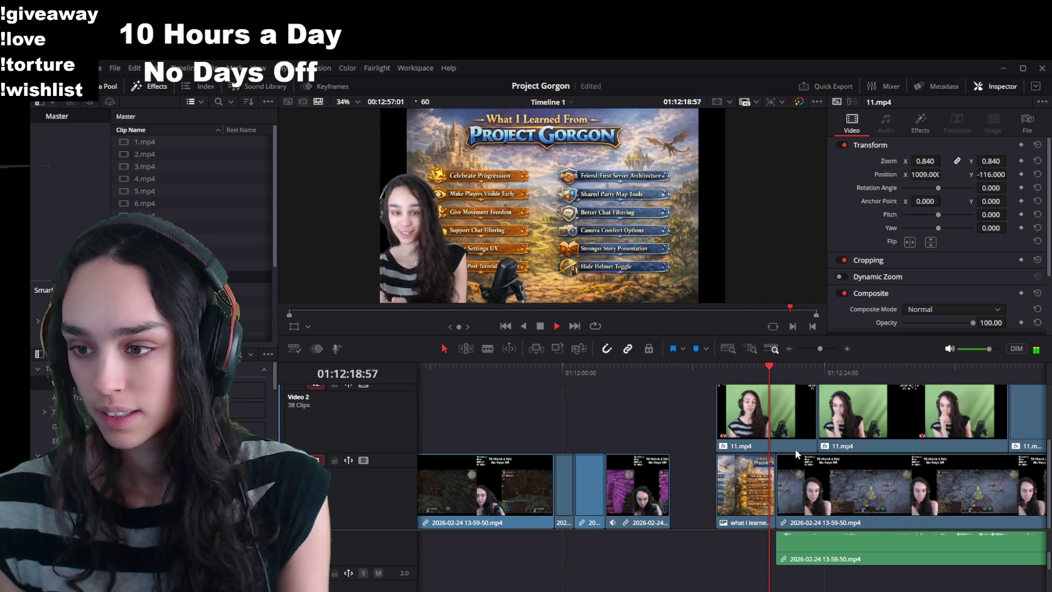
key(space)
scroll(803, 505, up, 1)
scroll(794, 504, up, 1)
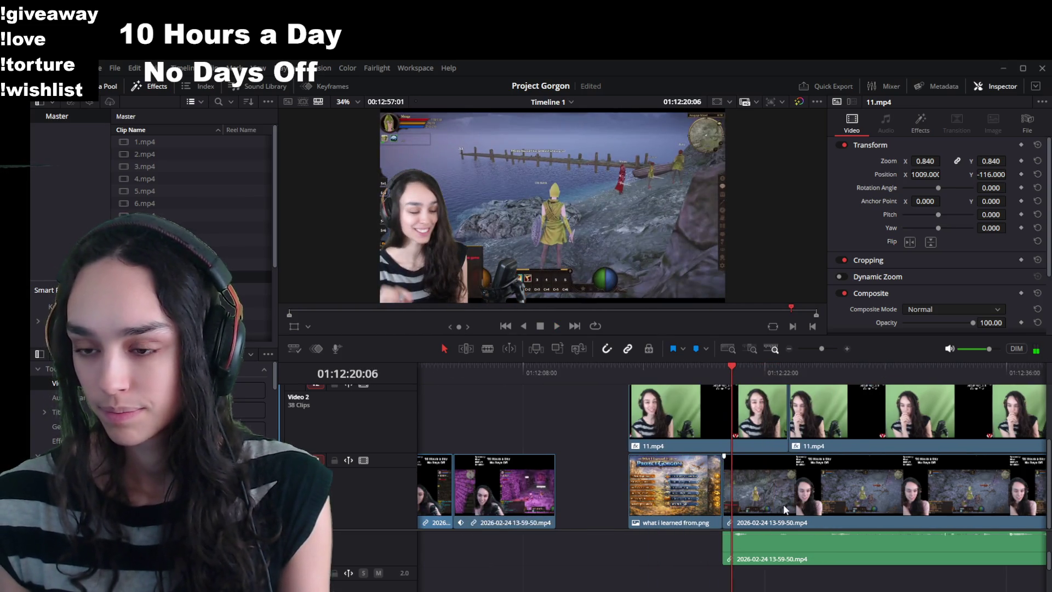
scroll(784, 504, up, 1)
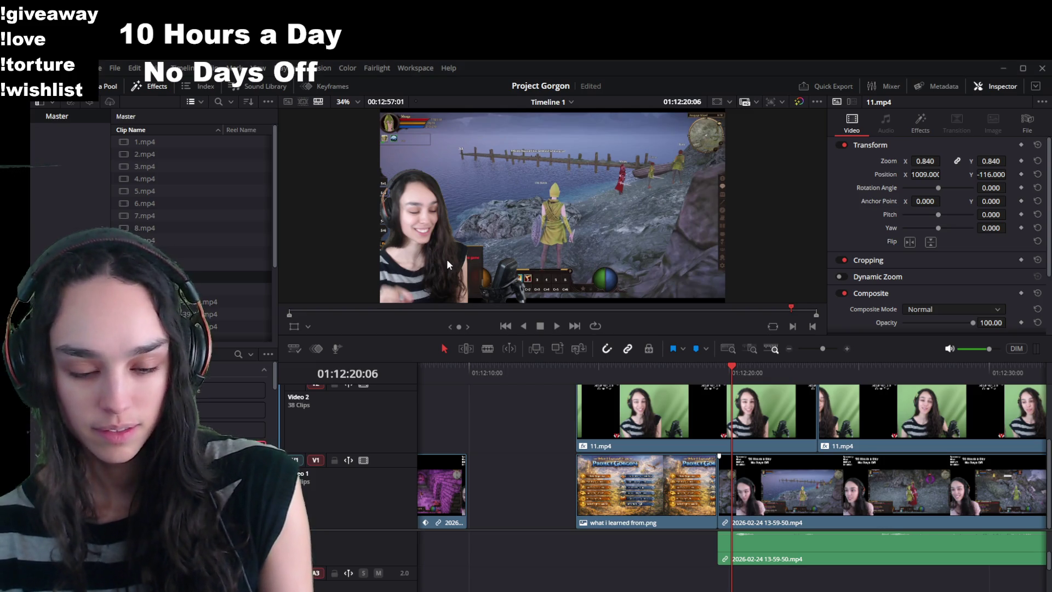
key(space)
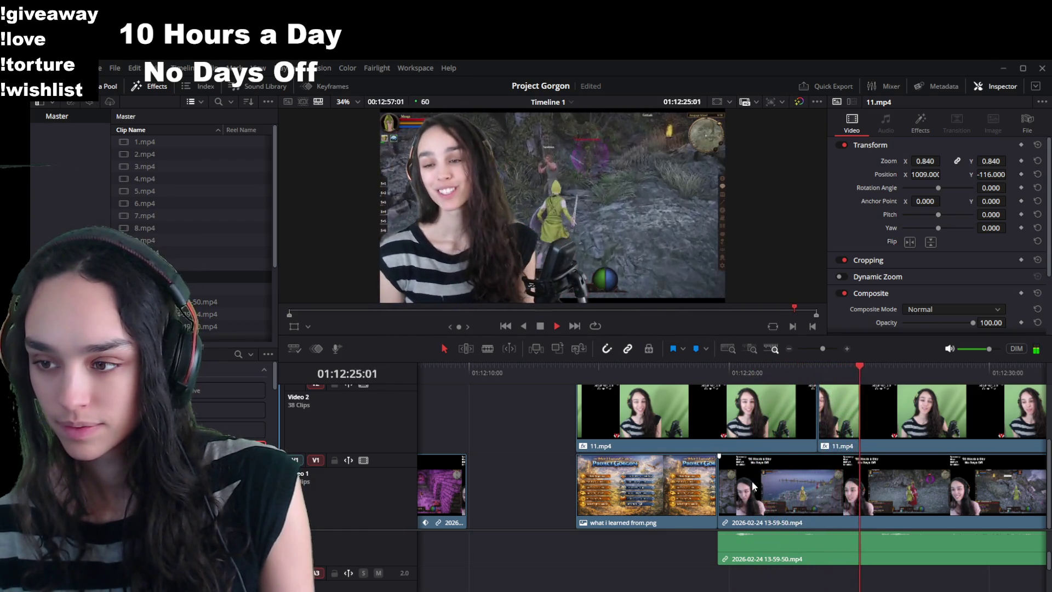
Review the 2026-02-24 gameplay clip and the overlapping 11.mp4 facecam clip and its audio.
click(752, 481)
click(747, 370)
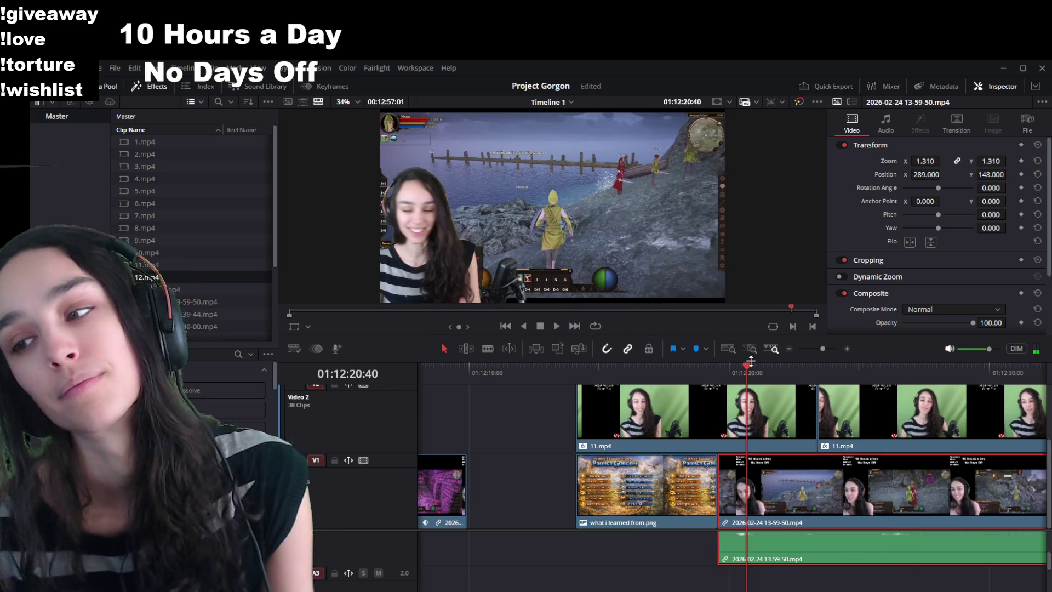
click(789, 374)
key(space)
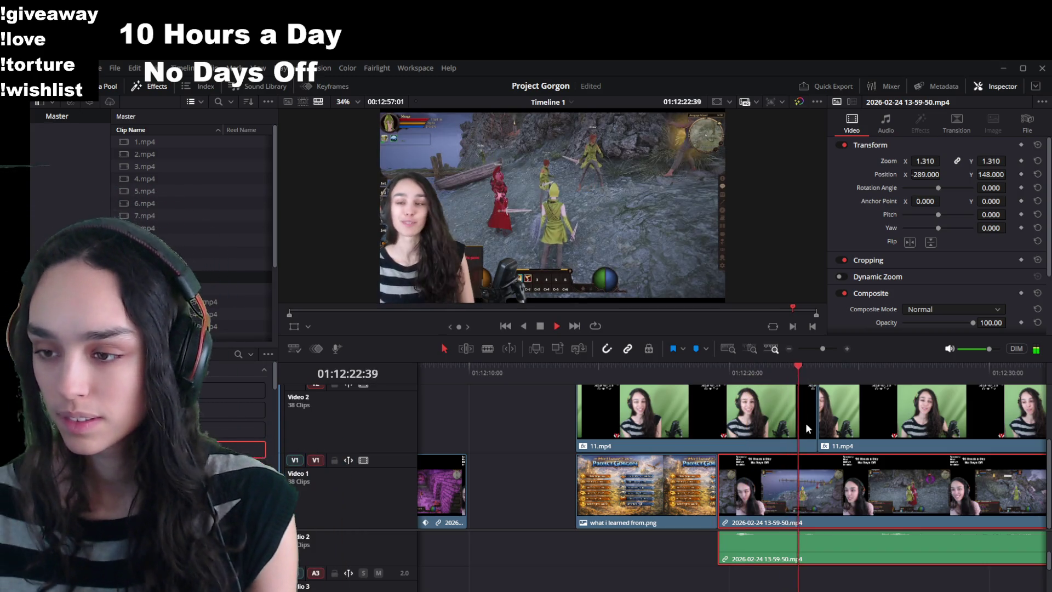
click(819, 371)
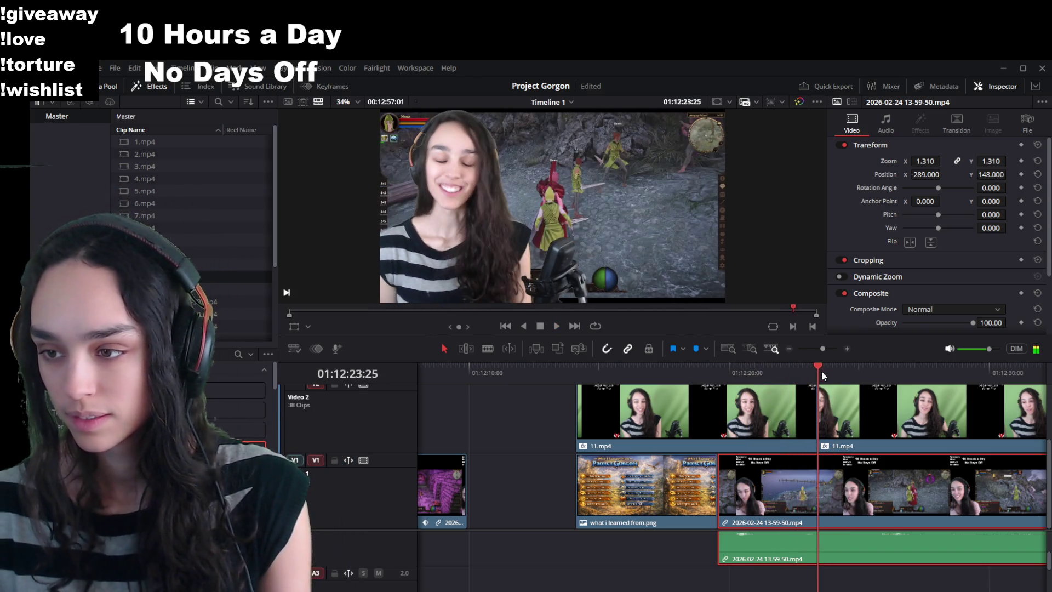
click(720, 432)
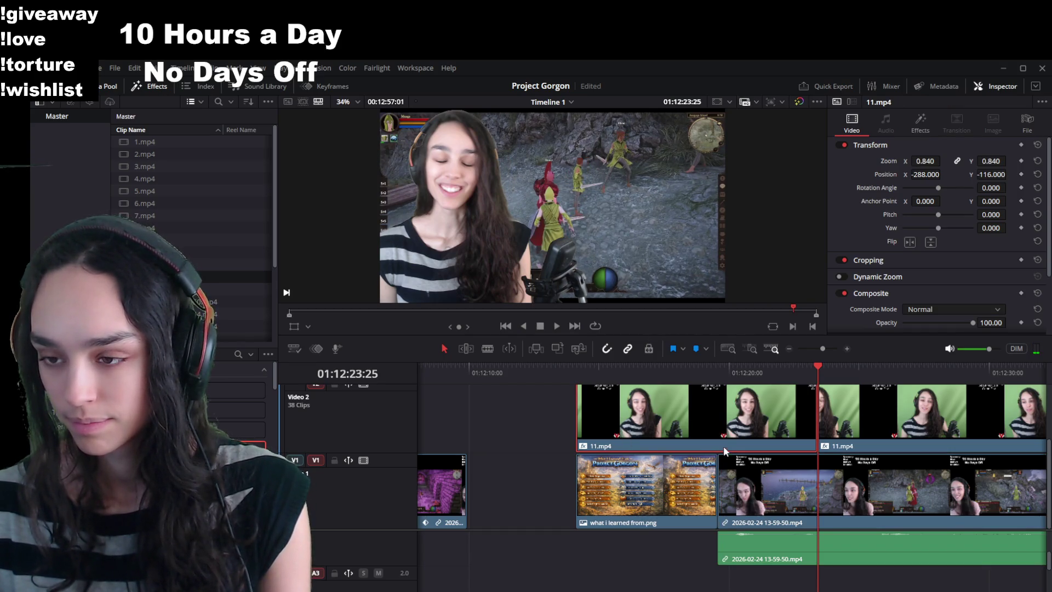
scroll(765, 537, up, 2)
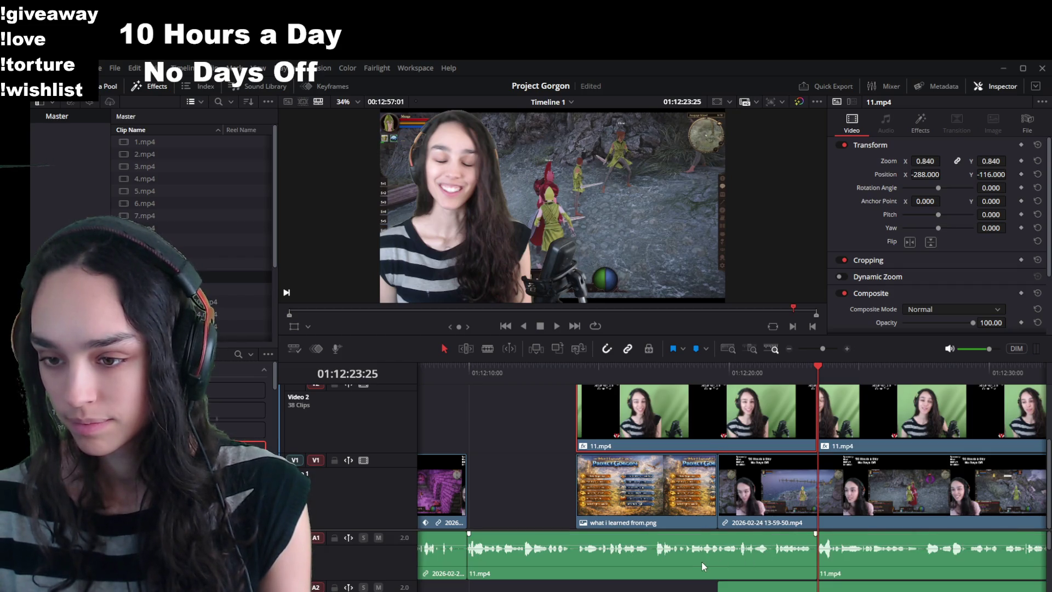
click(668, 541)
click(469, 382)
key(space)
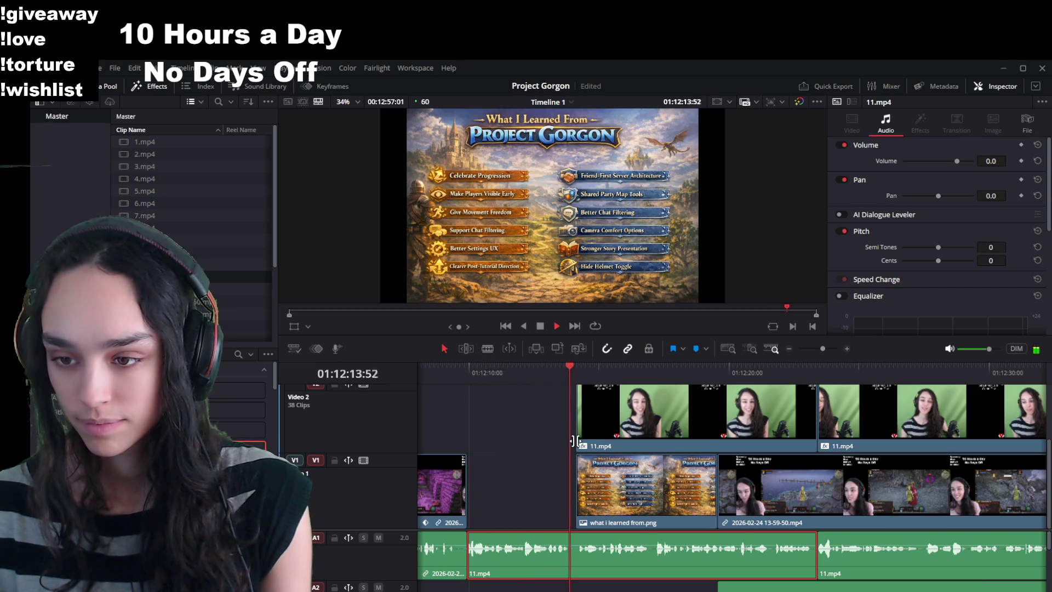
click(636, 427)
key(space)
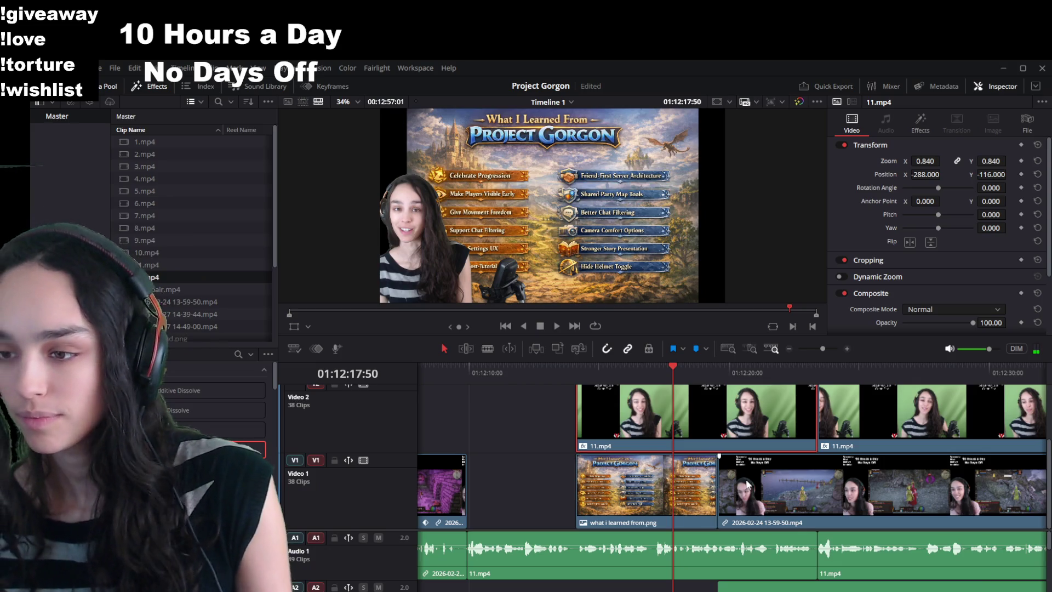
Trim the V1 gameplay clip's start much later, then review from about 01:12:10.
click(717, 496)
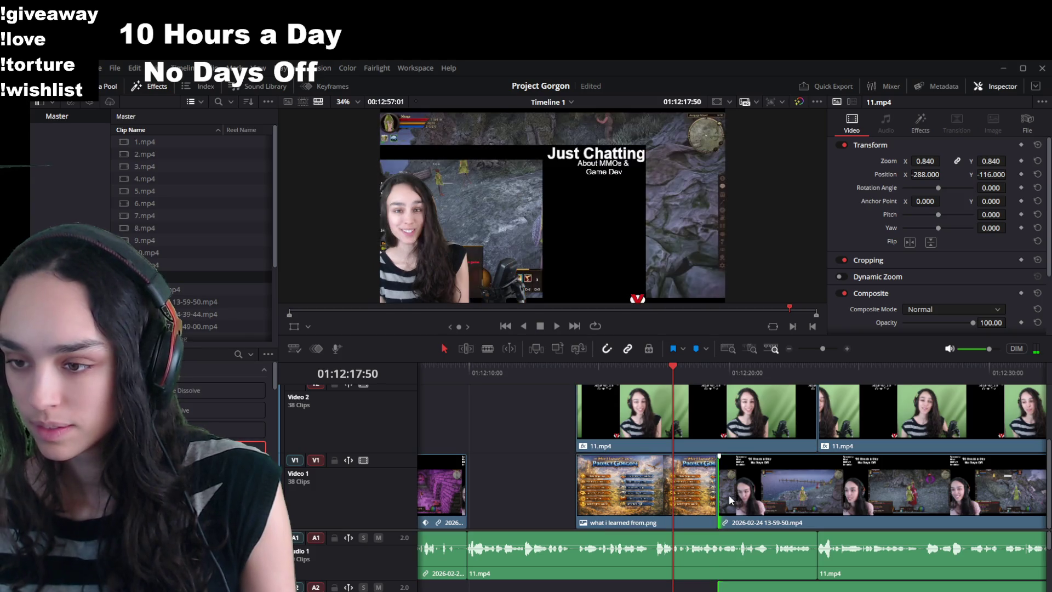
drag(719, 495, 962, 496)
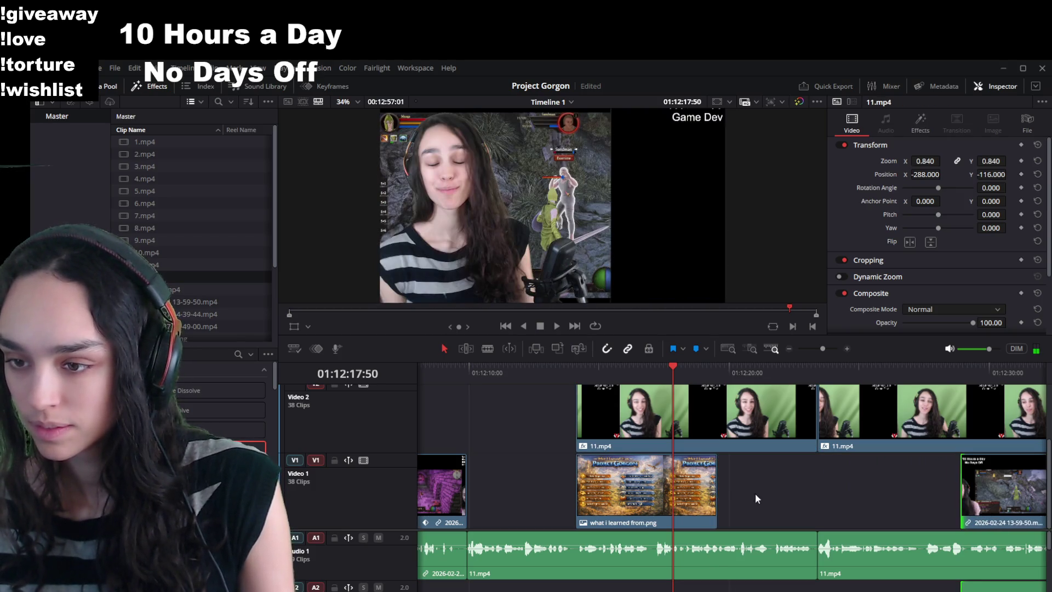
click(710, 426)
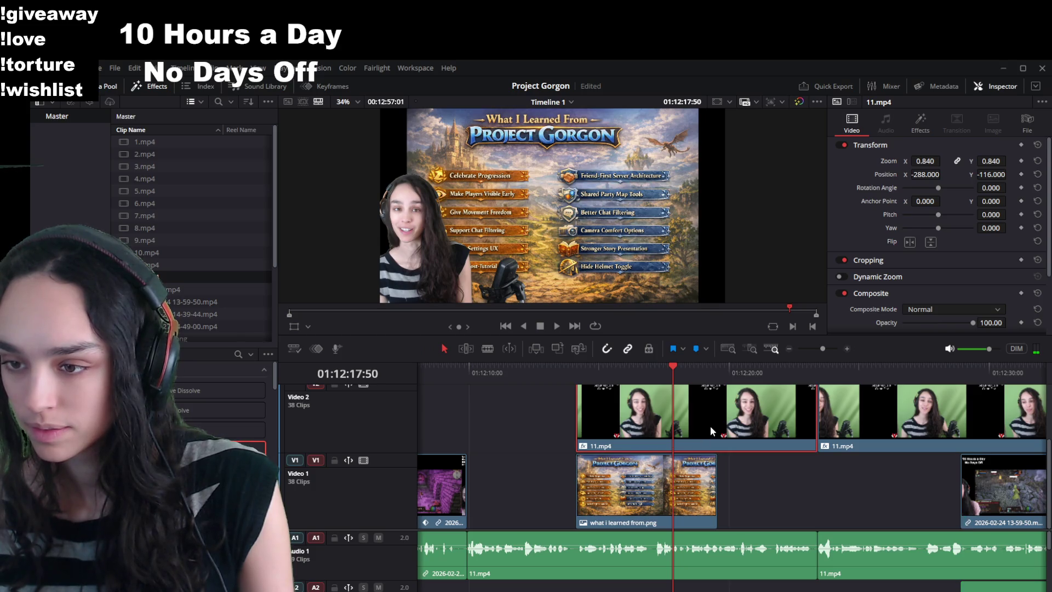
click(487, 372)
key(space)
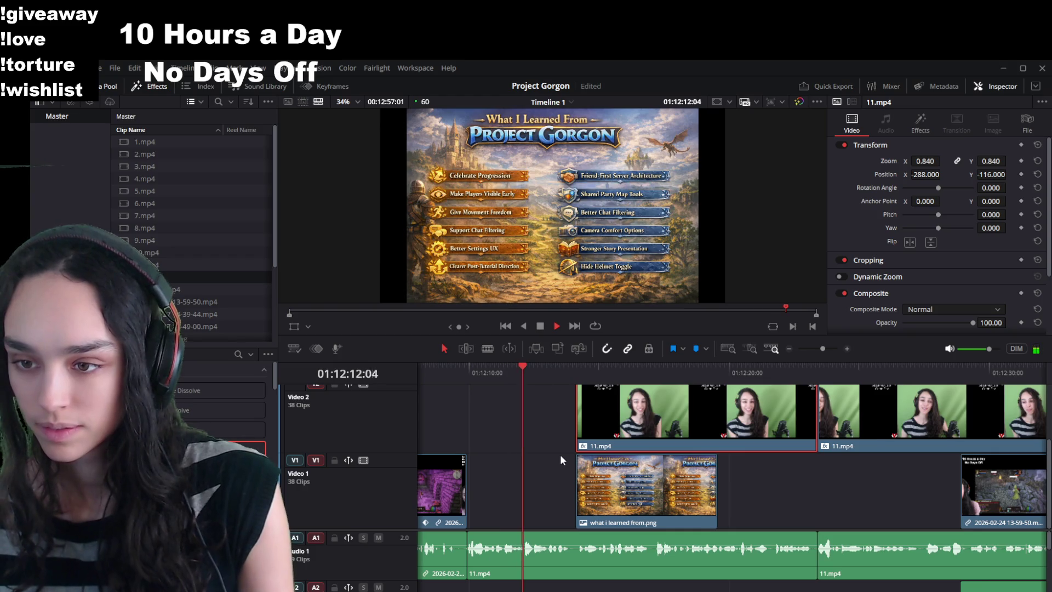
key(space)
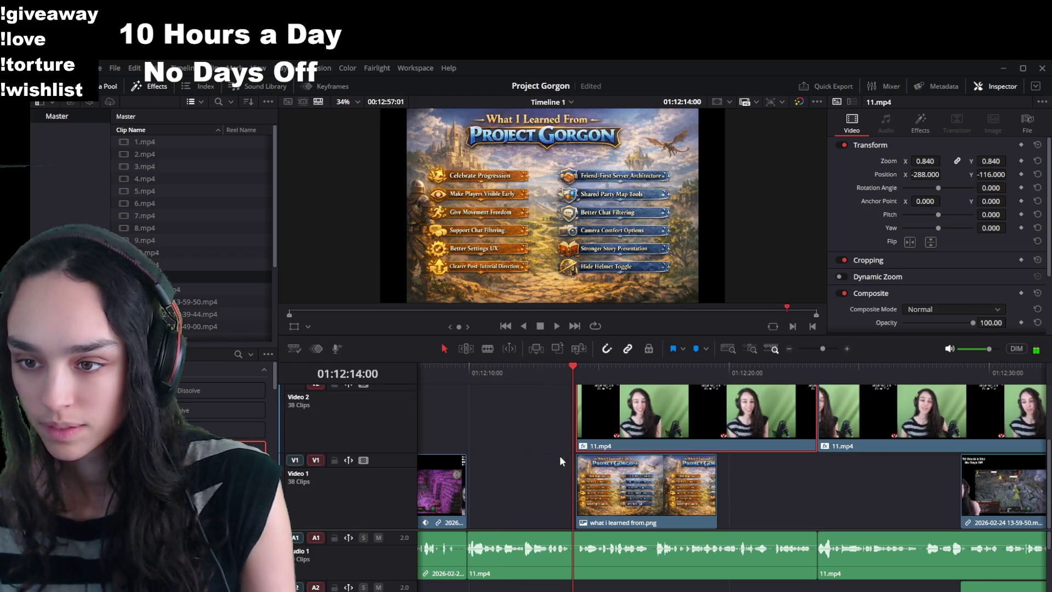
click(574, 376)
Move the 11.mp4 facecam clip and its audio later, off the title card.
click(611, 560)
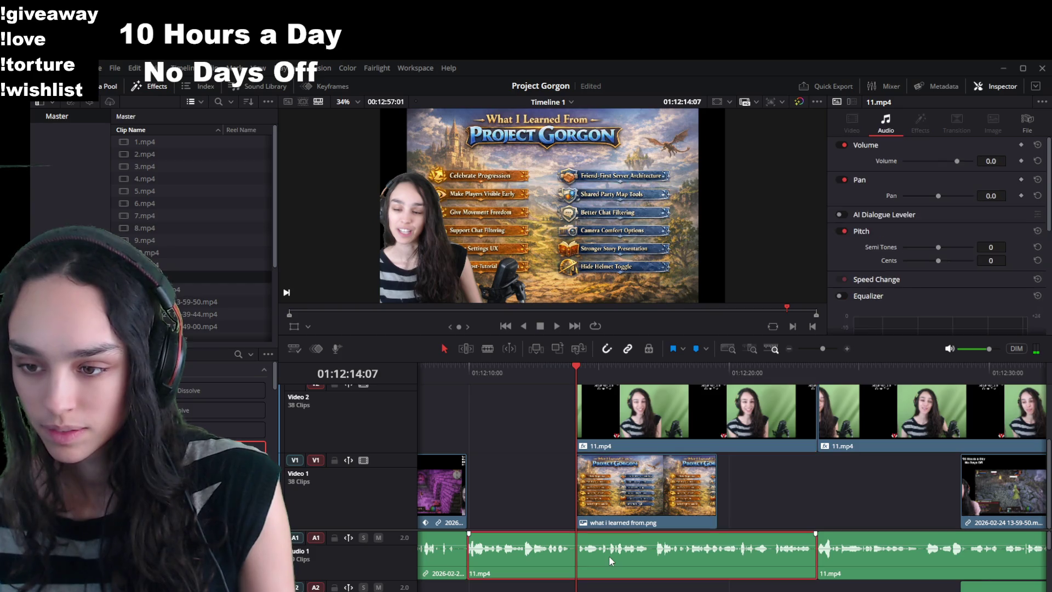
click(767, 494)
click(710, 447)
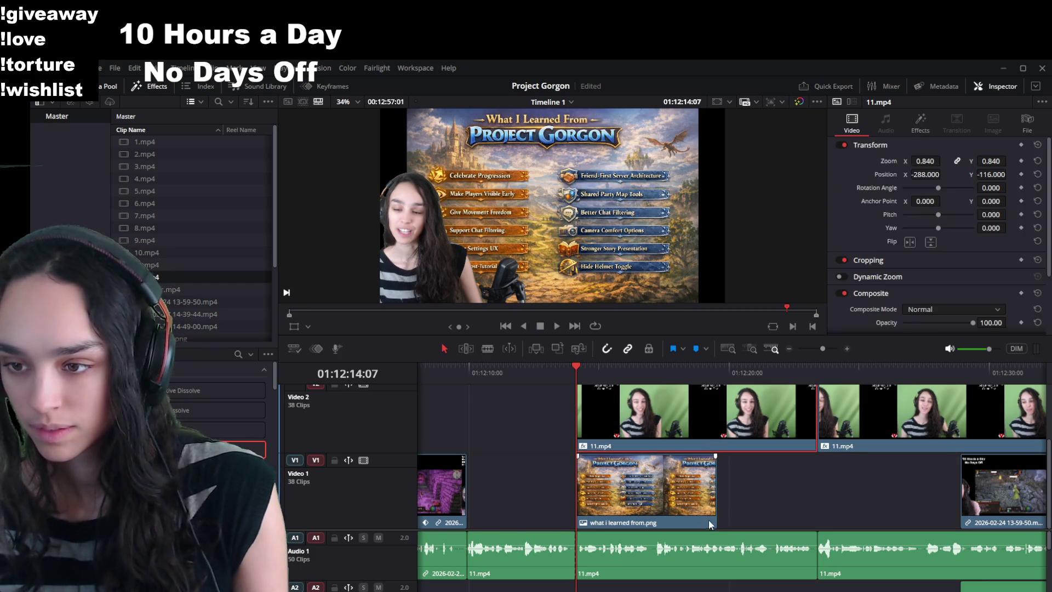
scroll(711, 529, down, 2)
scroll(711, 528, down, 3)
drag(756, 438, 990, 439)
drag(761, 561, 997, 559)
Check the moved 11.mp4 facecam clip, then delete it.
key(space)
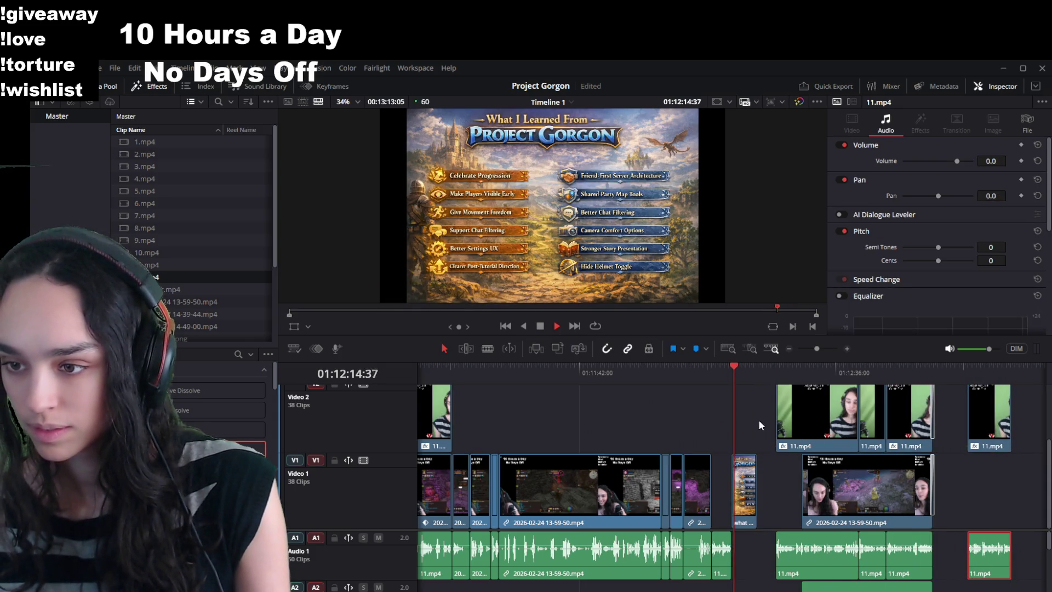
click(778, 398)
key(space)
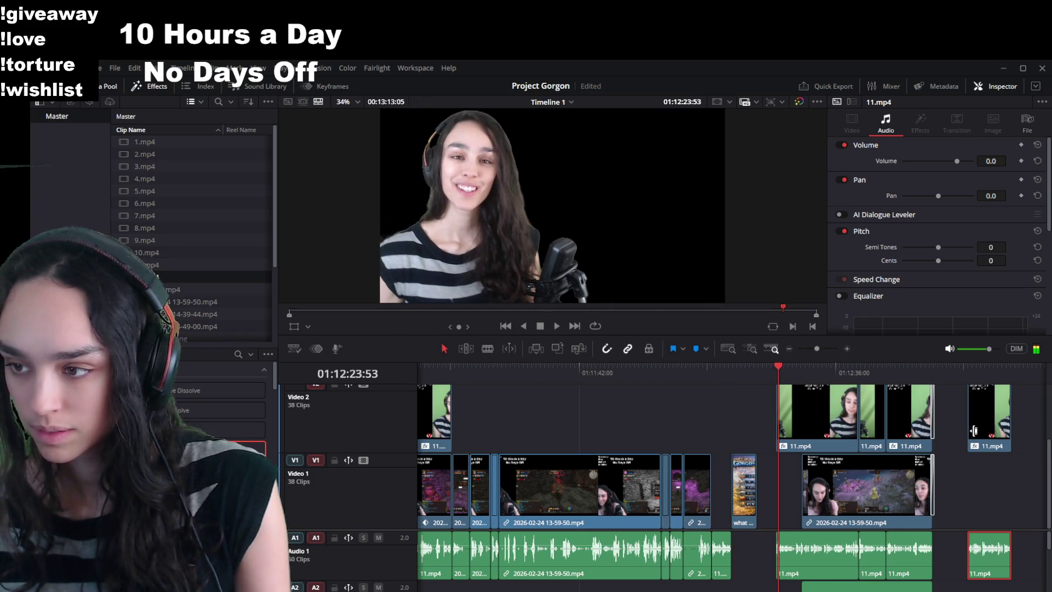
click(971, 431)
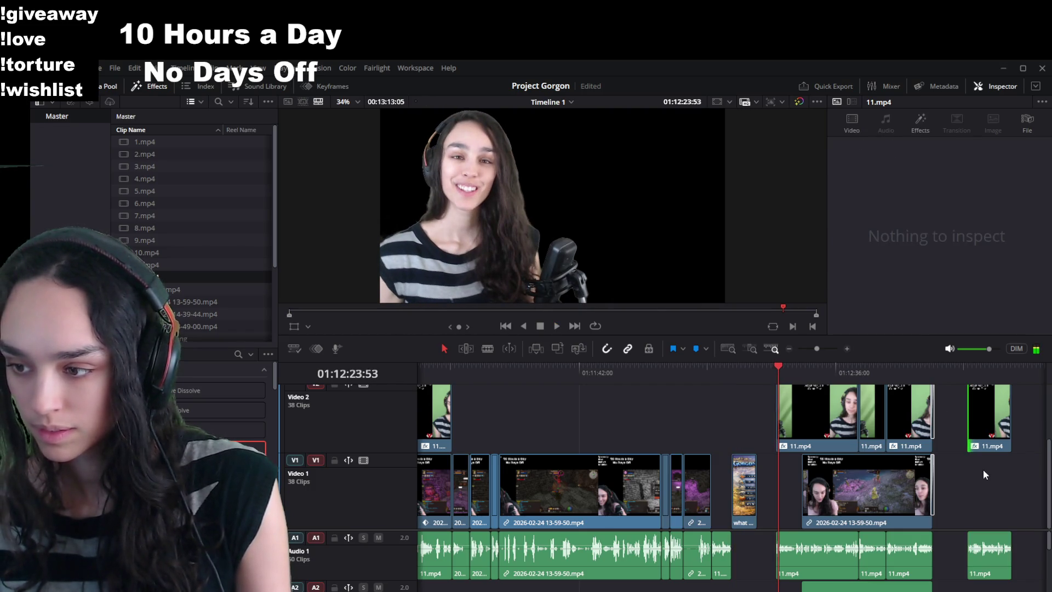
click(990, 555)
key(Delete)
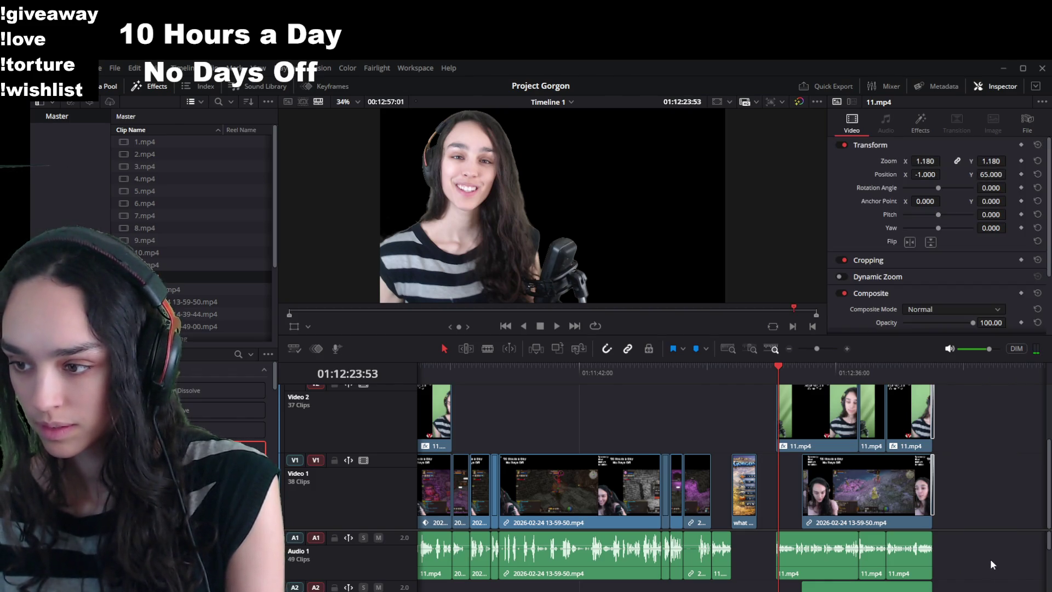
scroll(770, 380, up, 5)
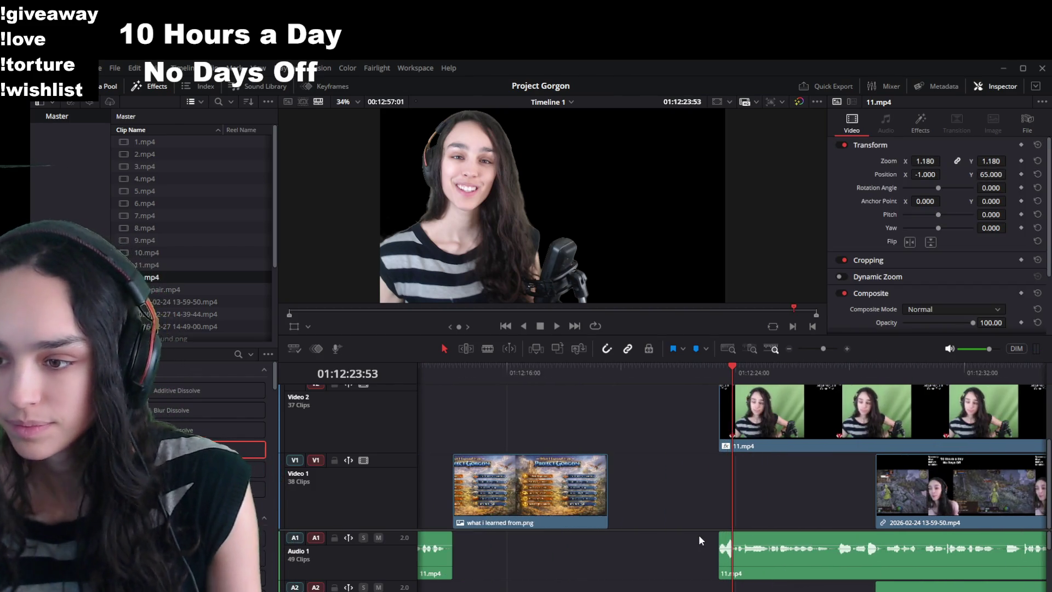
scroll(699, 528, down, 5)
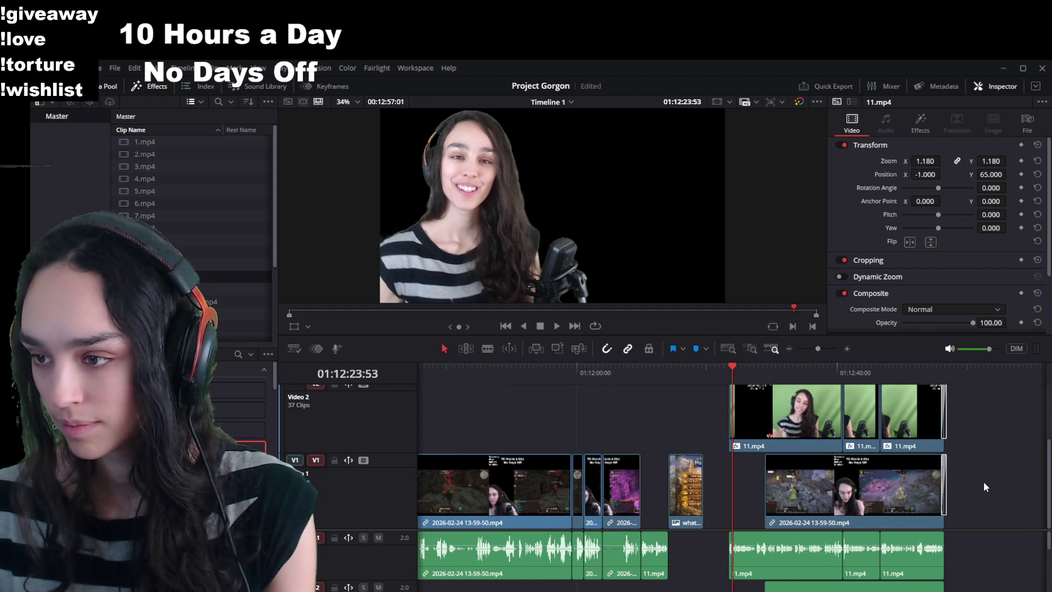
Enlarge the timeline and move the 'what i learned from.png' title image up to Video 3.
drag(866, 333, 866, 220)
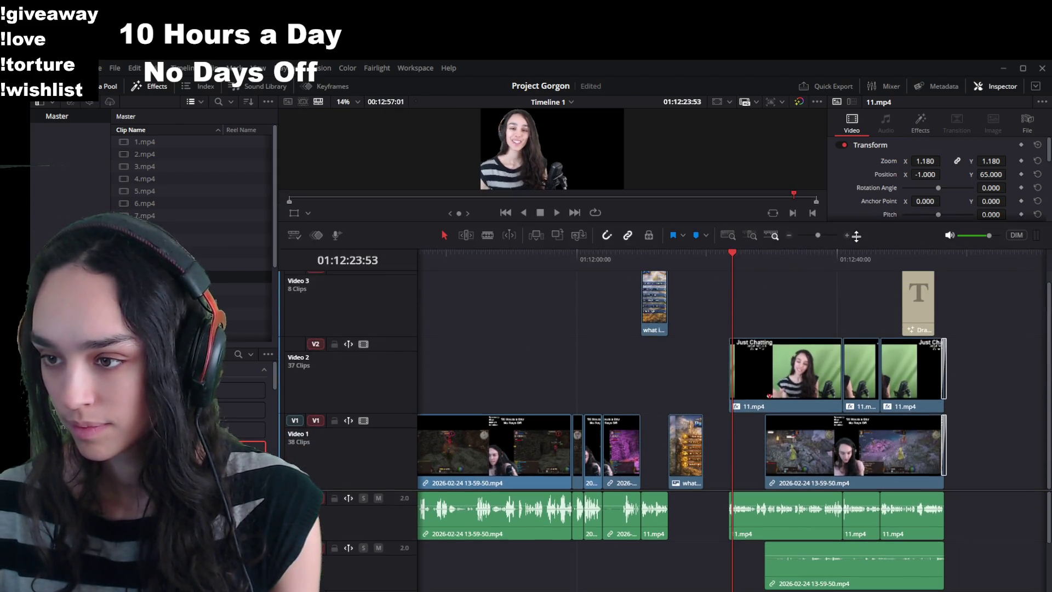
mouse_move(1001, 290)
mouse_down()
mouse_move(903, 365)
mouse_move(729, 548)
mouse_move(727, 590)
mouse_up()
scroll(721, 452, up, 3)
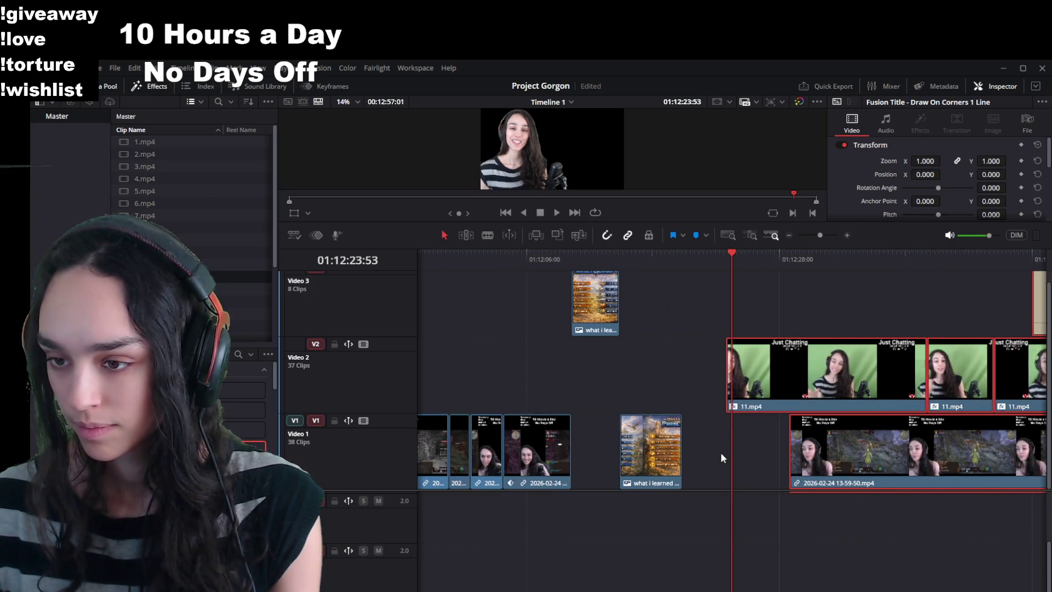
click(693, 420)
mouse_move(694, 405)
mouse_down()
mouse_move(694, 390)
mouse_move(713, 420)
mouse_move(732, 420)
mouse_up()
click(673, 368)
key(space)
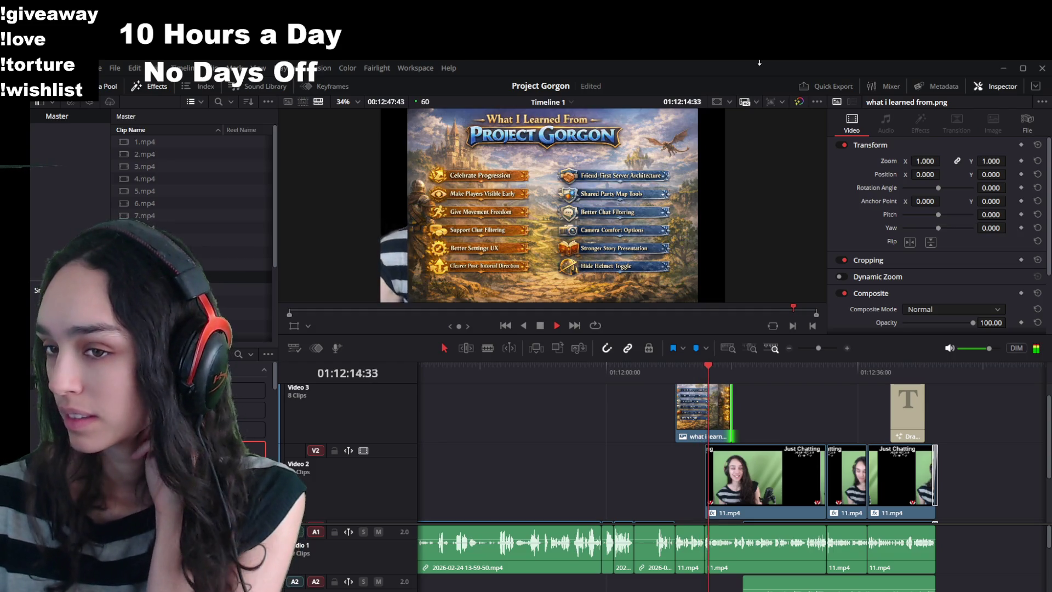
Shorten the end of the title image on Video 3.
click(740, 481)
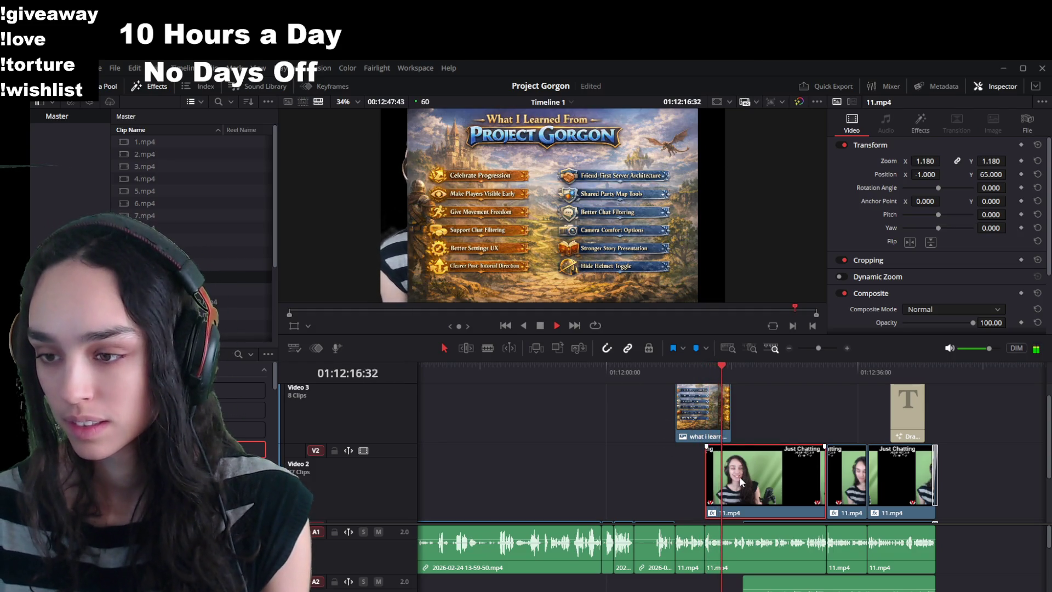
key(space)
scroll(734, 493, down, 3)
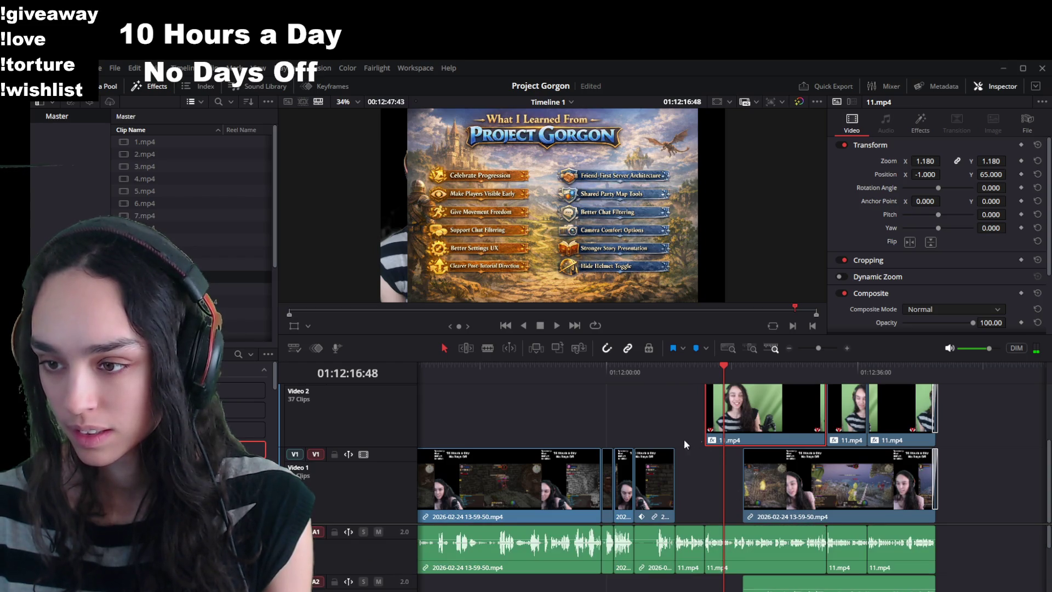
scroll(685, 428, up, 2)
drag(730, 408, 711, 409)
Trim the 11.mp4 facecam clip's start slightly later and review the cut.
click(724, 441)
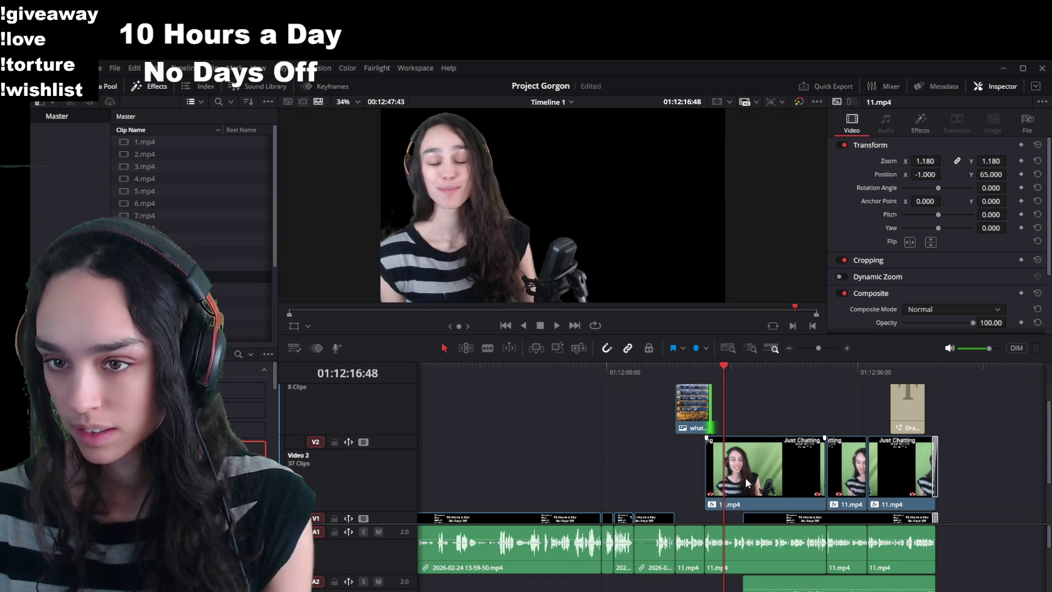
scroll(747, 482, down, 2)
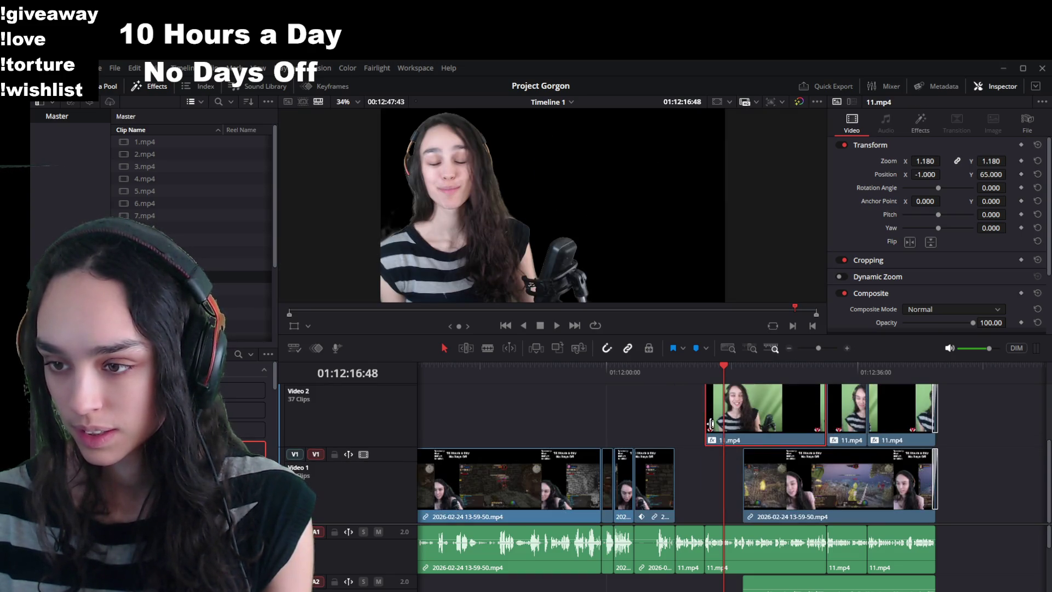
scroll(711, 424, up, 2)
drag(712, 466, 717, 467)
click(677, 364)
key(space)
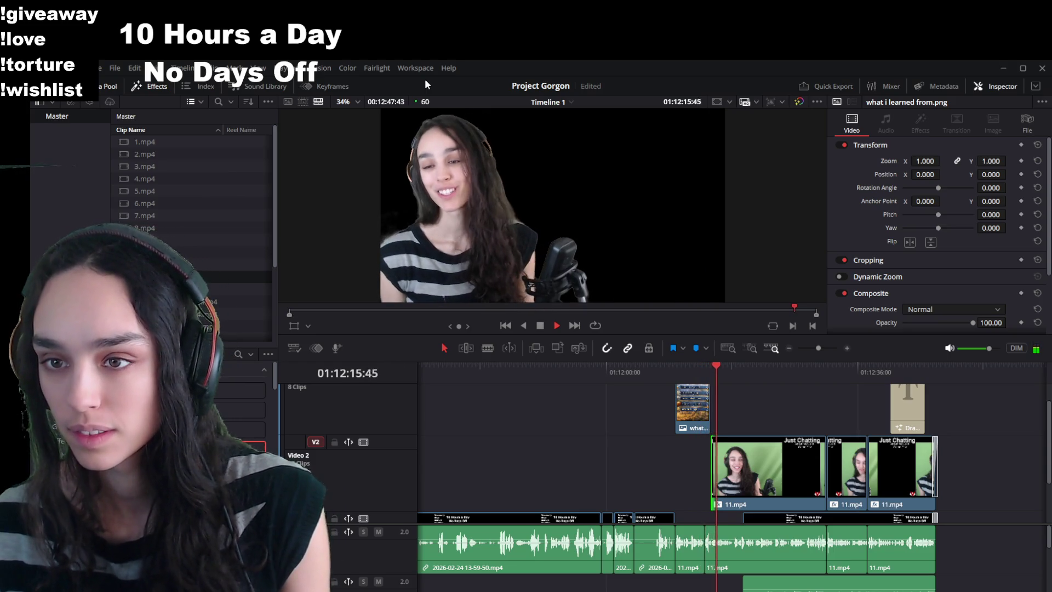
key(space)
scroll(713, 466, down, 2)
Extend the V1 gameplay clip's start earlier to meet the title image, then replay.
click(749, 478)
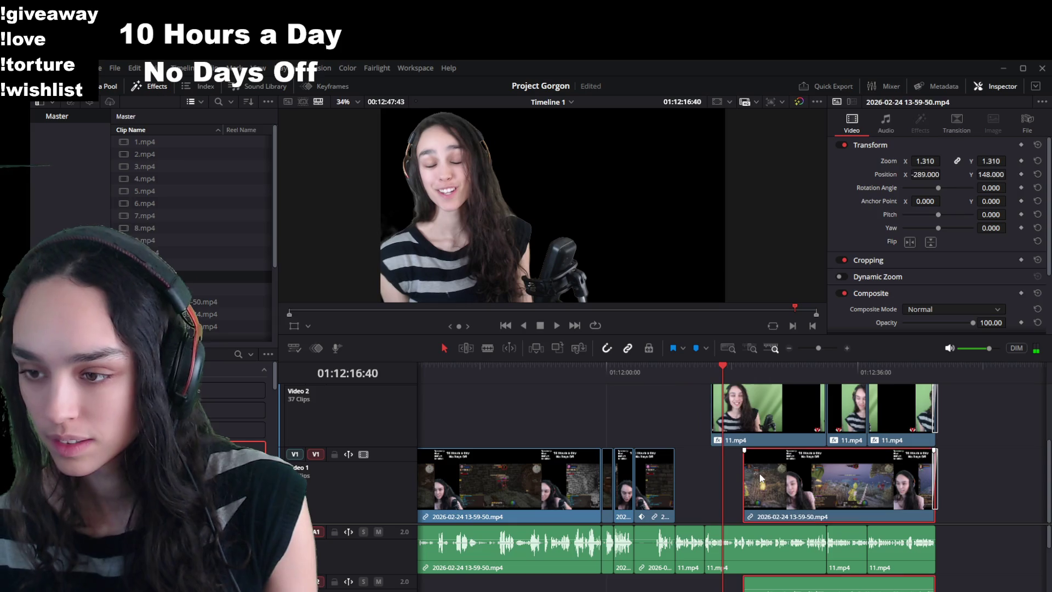
drag(749, 477, 718, 477)
key(space)
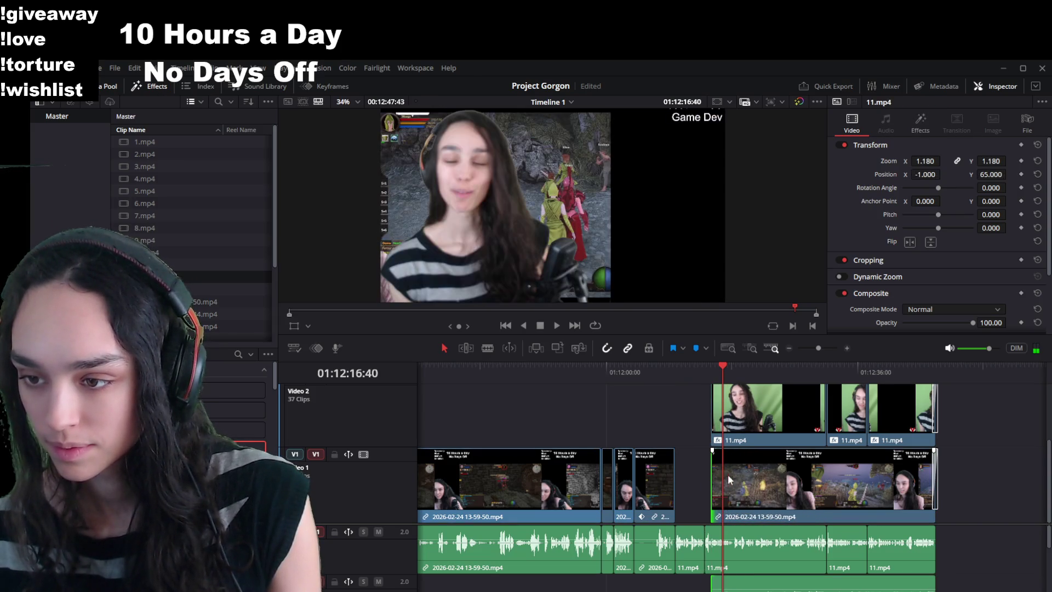
key(space)
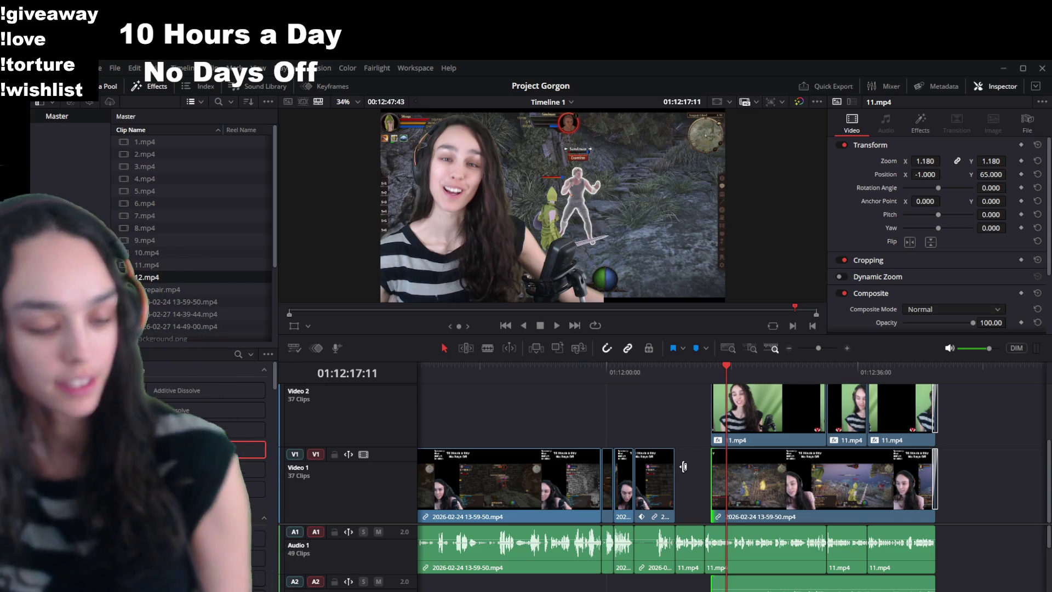
scroll(861, 460, up, 2)
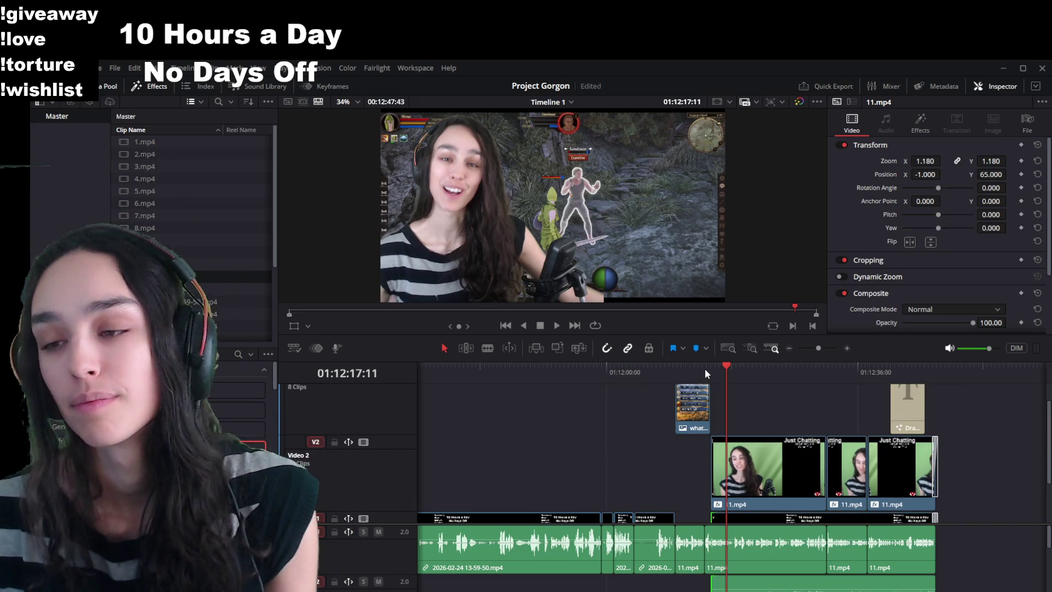
click(674, 371)
key(space)
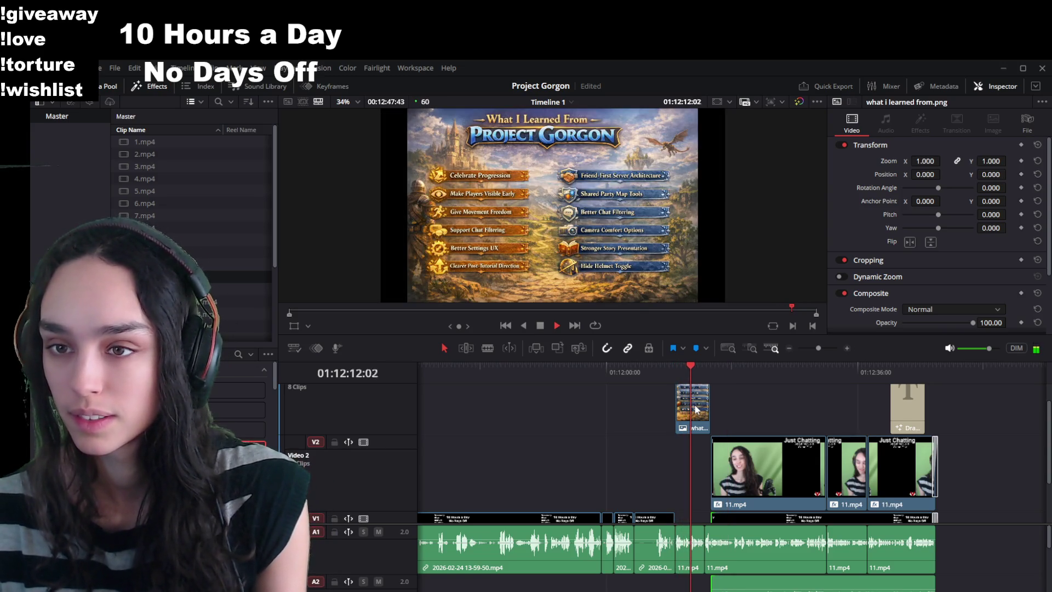
key(space)
Extend the title image's end slightly and add Zoom and Position keyframes at its first frame.
click(676, 366)
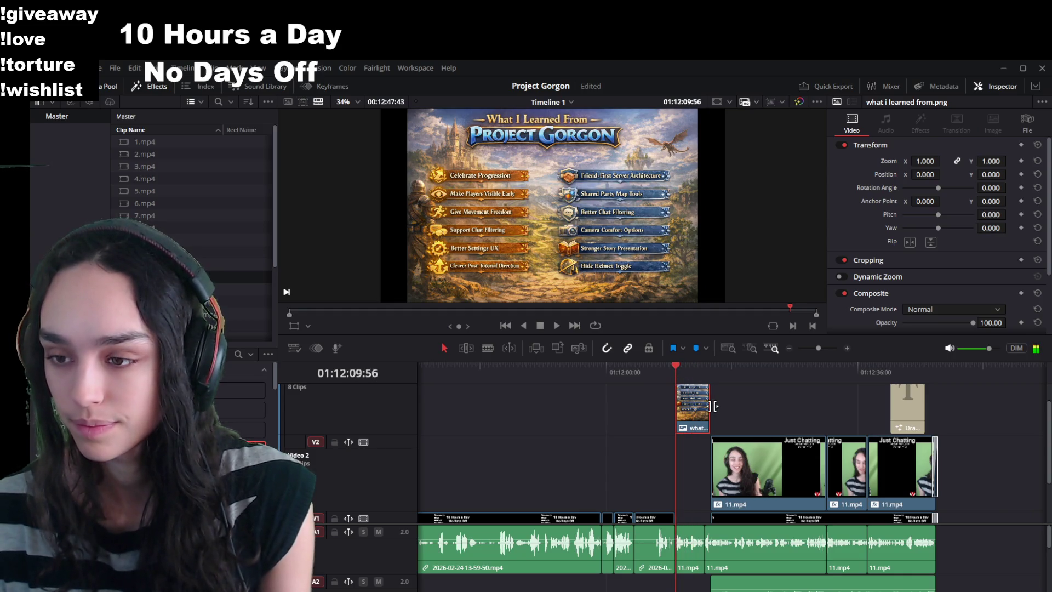
drag(704, 407, 709, 407)
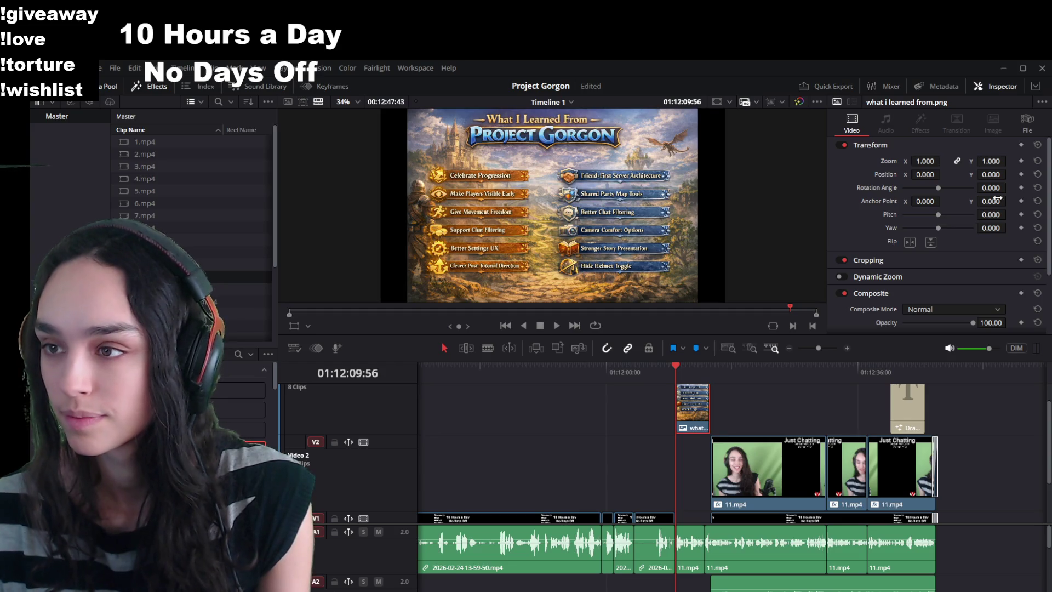
click(1021, 161)
click(1021, 174)
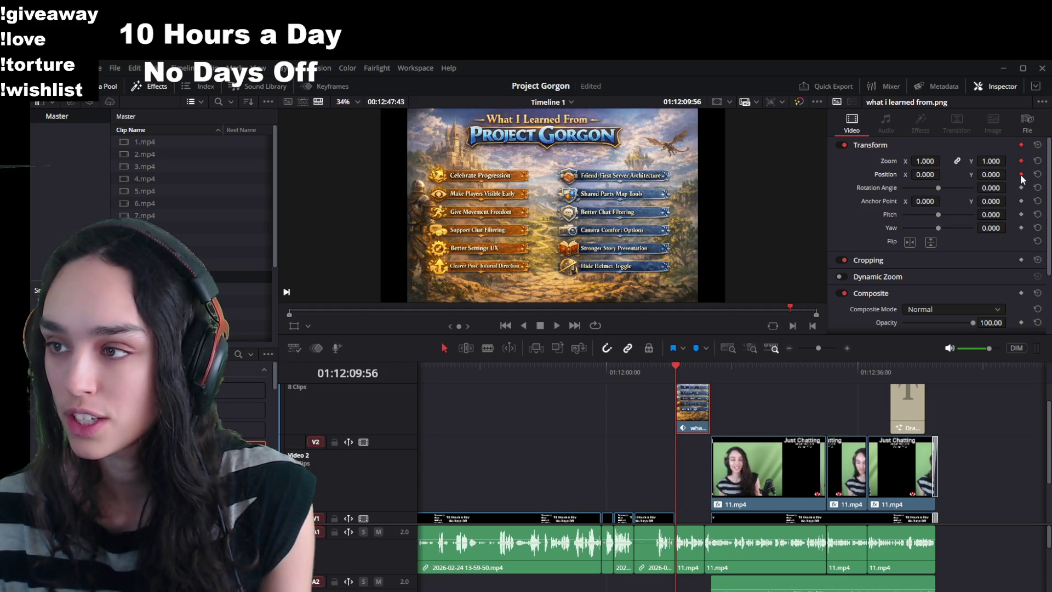
One frame in, zoom the title card to 2.480 and set Position Y to -78 for the top items.
key(Right)
key(Right)
mouse_move(925, 161)
mouse_down()
mouse_move(946, 173)
mouse_move(924, 188)
mouse_up()
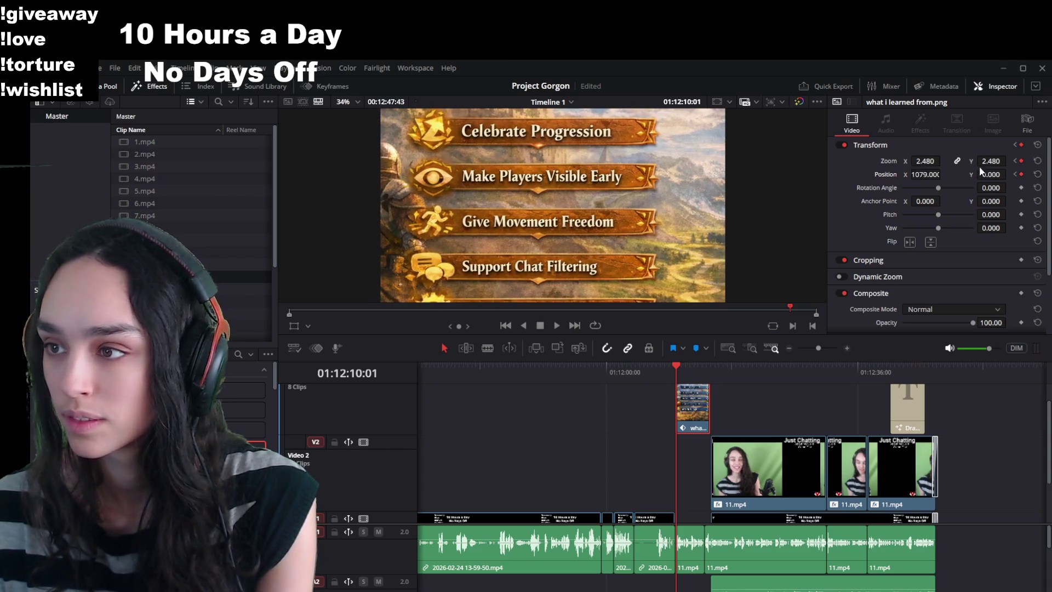
mouse_move(992, 174)
mouse_down()
mouse_move(981, 174)
mouse_move(997, 199)
mouse_up()
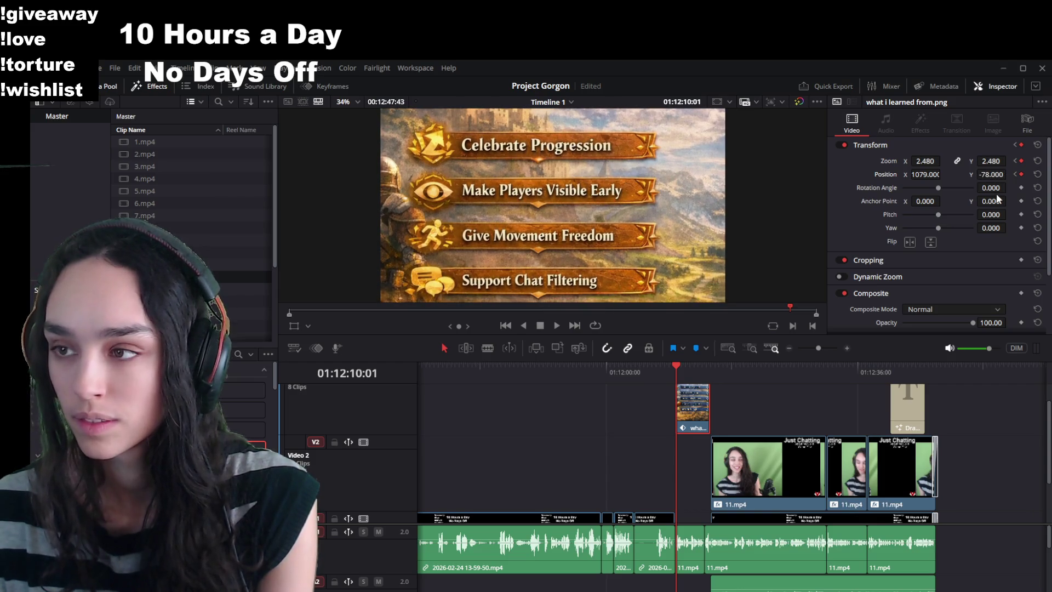
Add a later Zoom keyframe, pan Position Y to 421 for the lower items, and save.
click(692, 366)
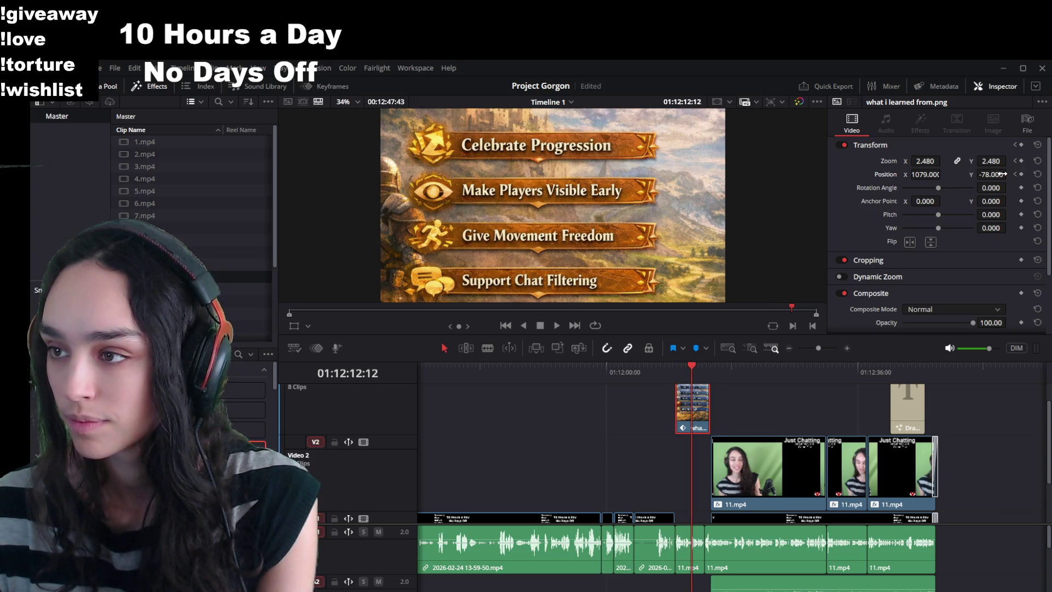
click(1021, 161)
drag(1009, 174, 1009, 174)
text(421.000)
key(ctrl+s)
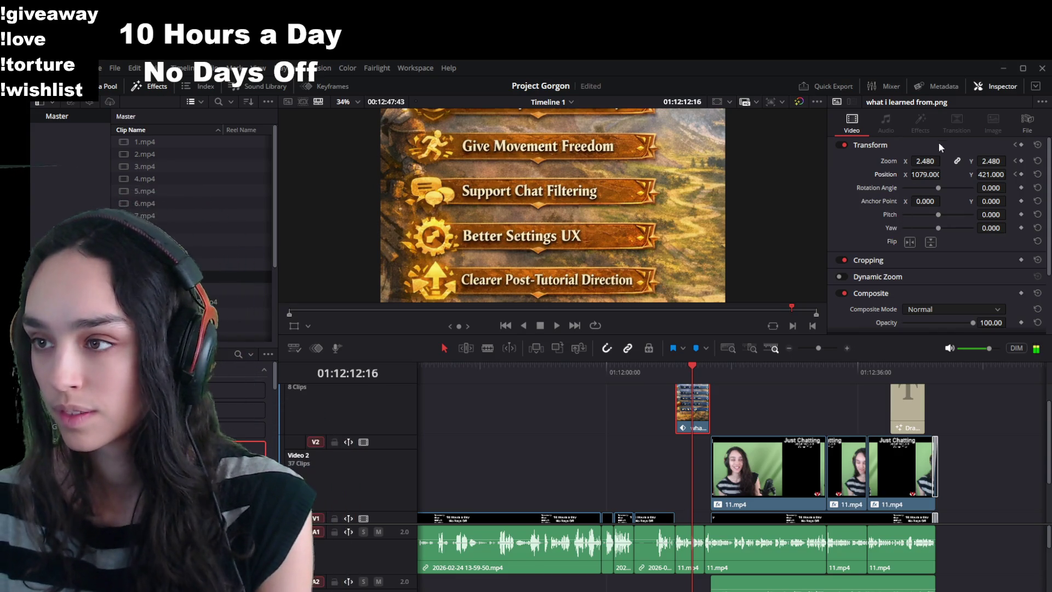
key(Right)
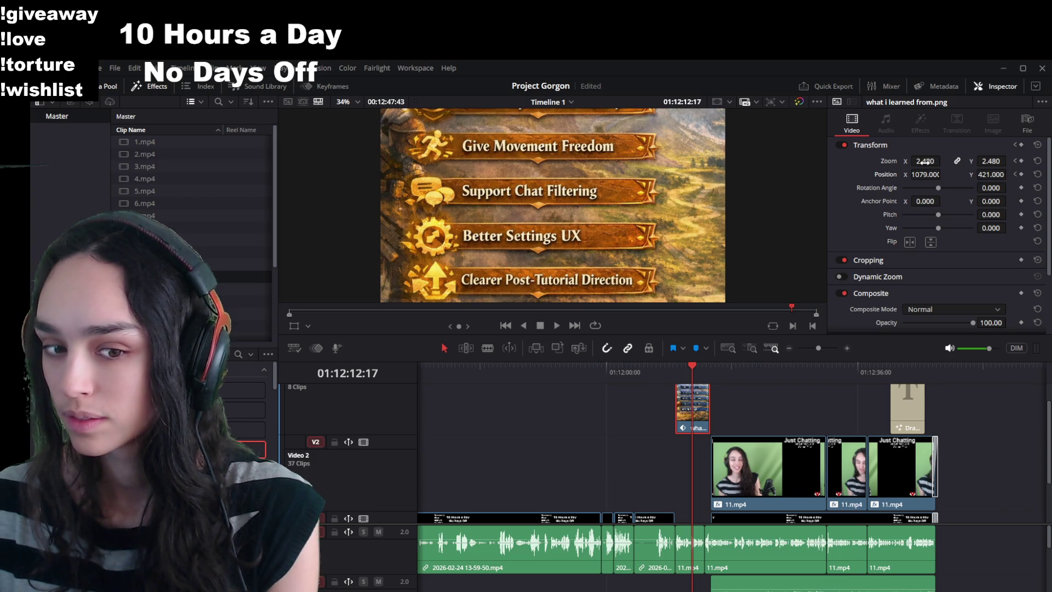
click(676, 368)
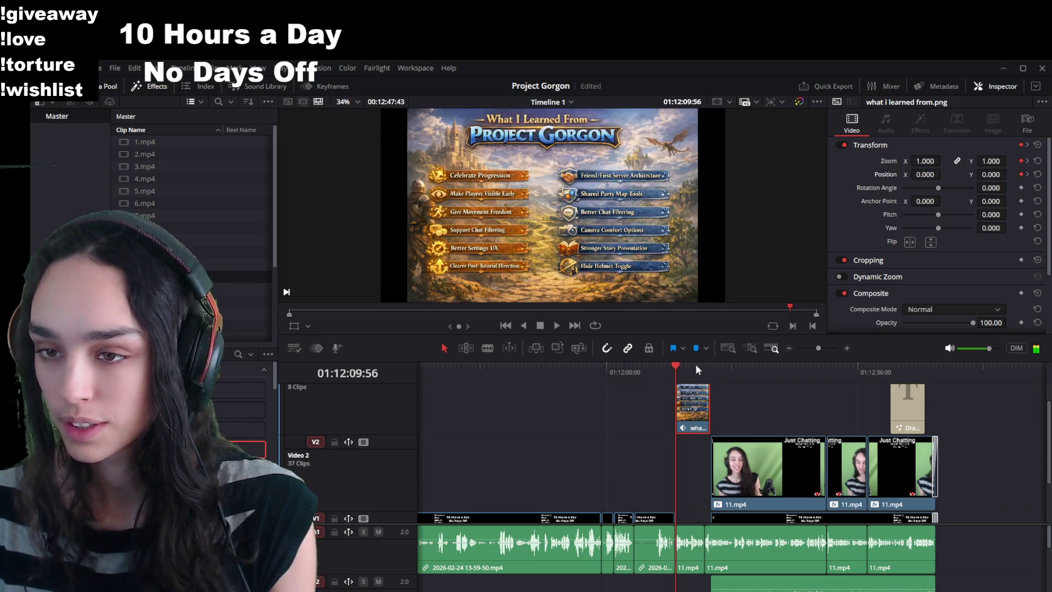
click(313, 87)
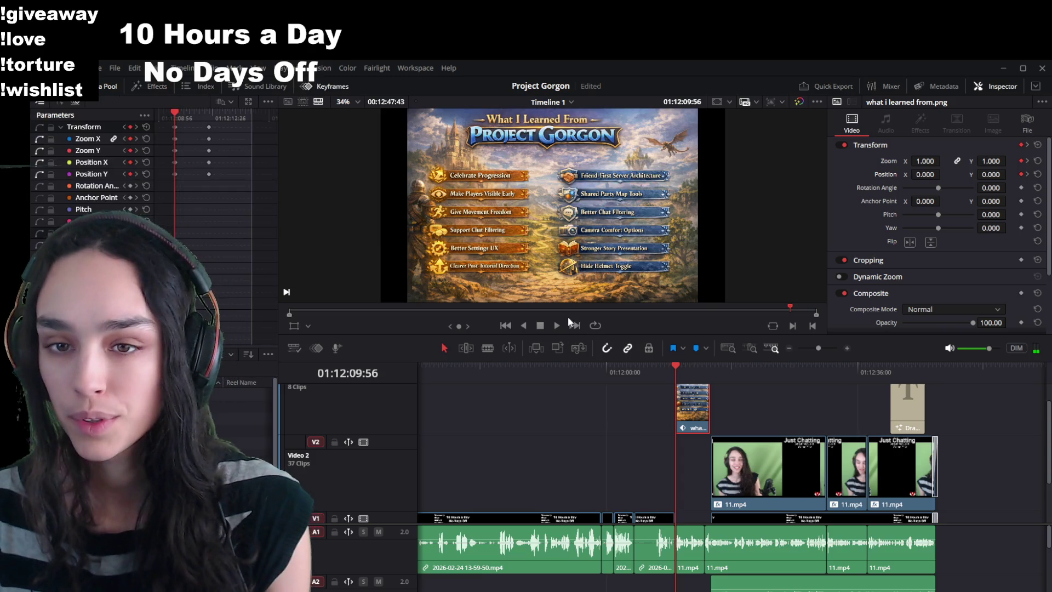
Just after the 01:12:12:12 keyframe, shift the title card sideways to Position X -914.
click(557, 325)
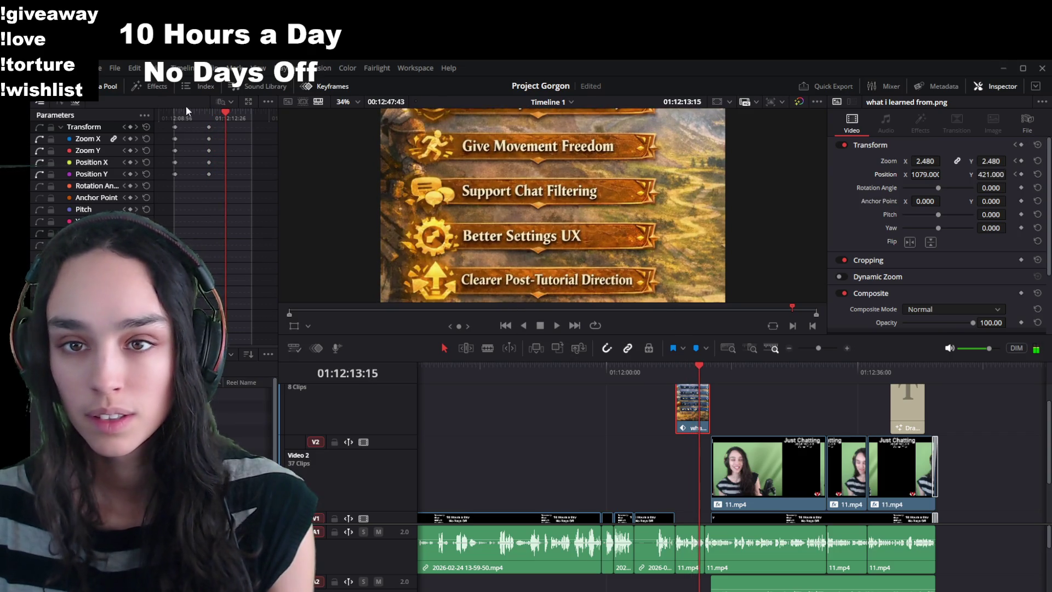
click(212, 116)
key(Right)
key(Right)
key(Right)
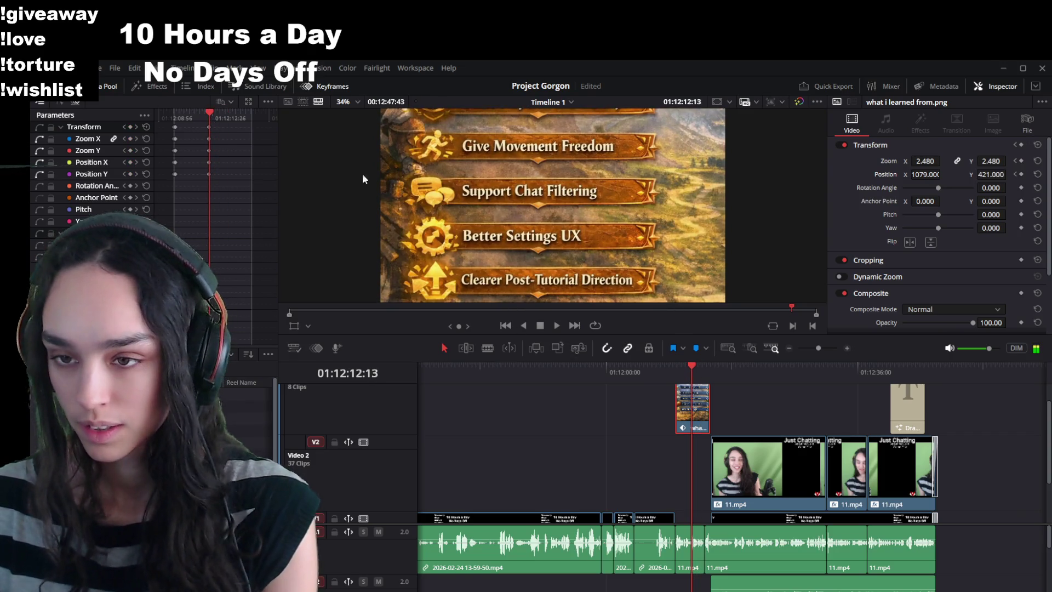
mouse_move(925, 174)
mouse_down()
mouse_move(944, 174)
mouse_move(923, 175)
mouse_up()
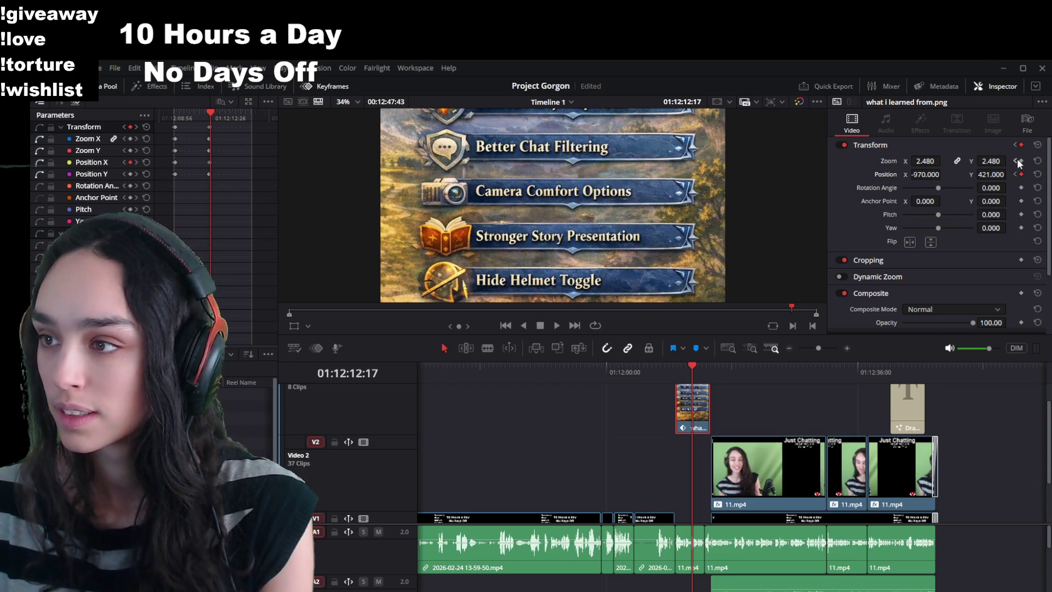
On the title card's last frame near 01:12:14:57, set Position Y to -11 to show the list's top.
drag(693, 365, 710, 364)
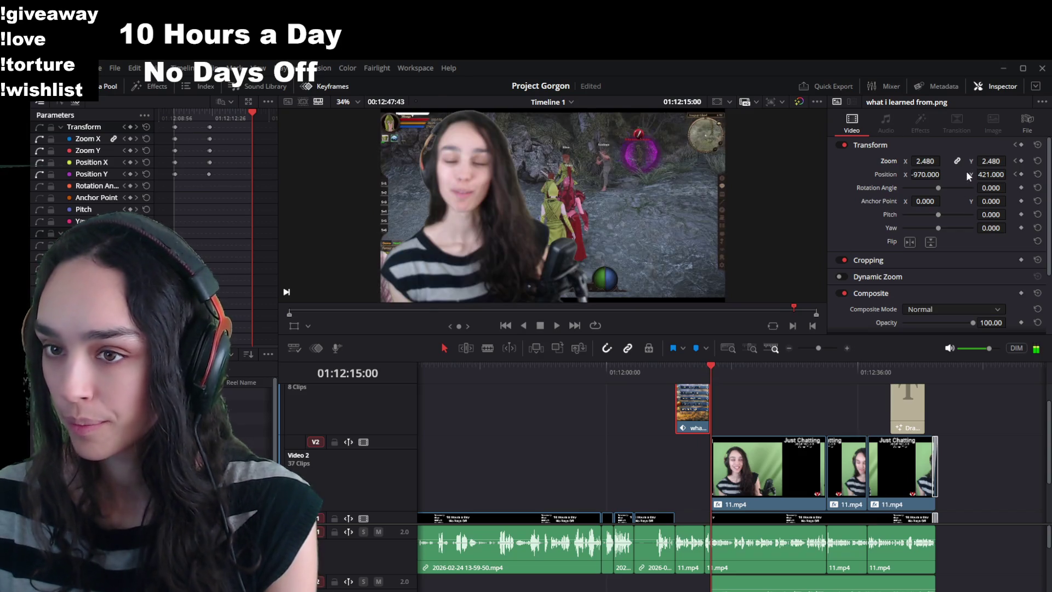
scroll(743, 421, up, 5)
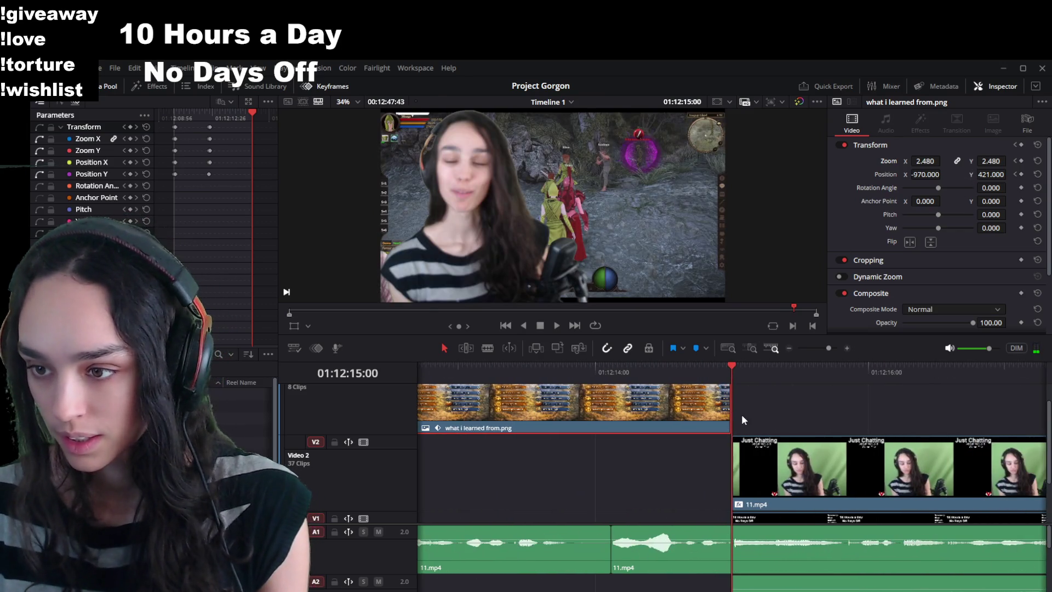
drag(727, 366, 727, 366)
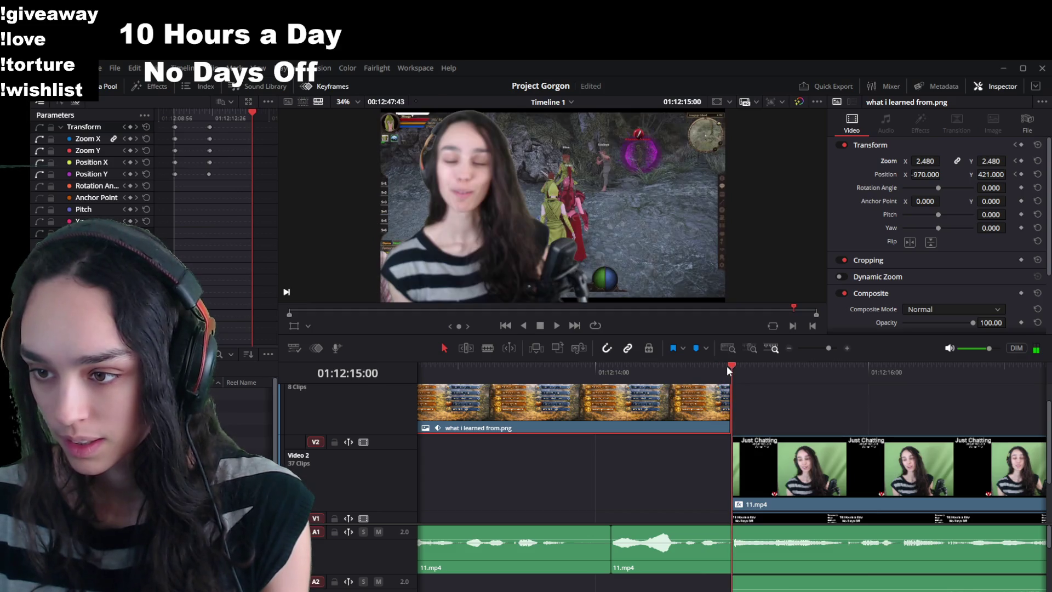
click(726, 366)
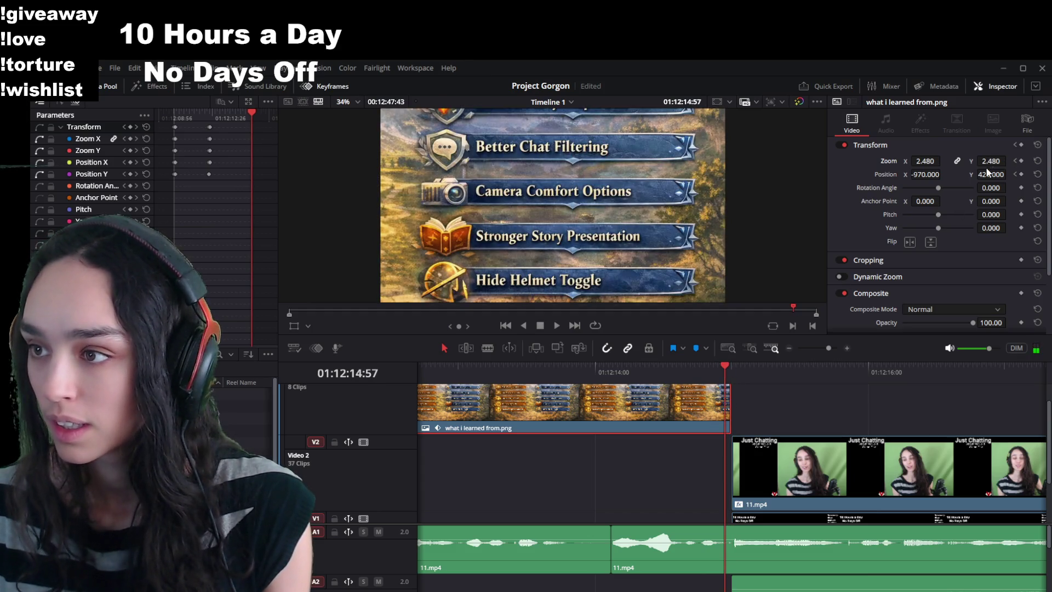
drag(991, 175, 1009, 173)
text(-11.000)
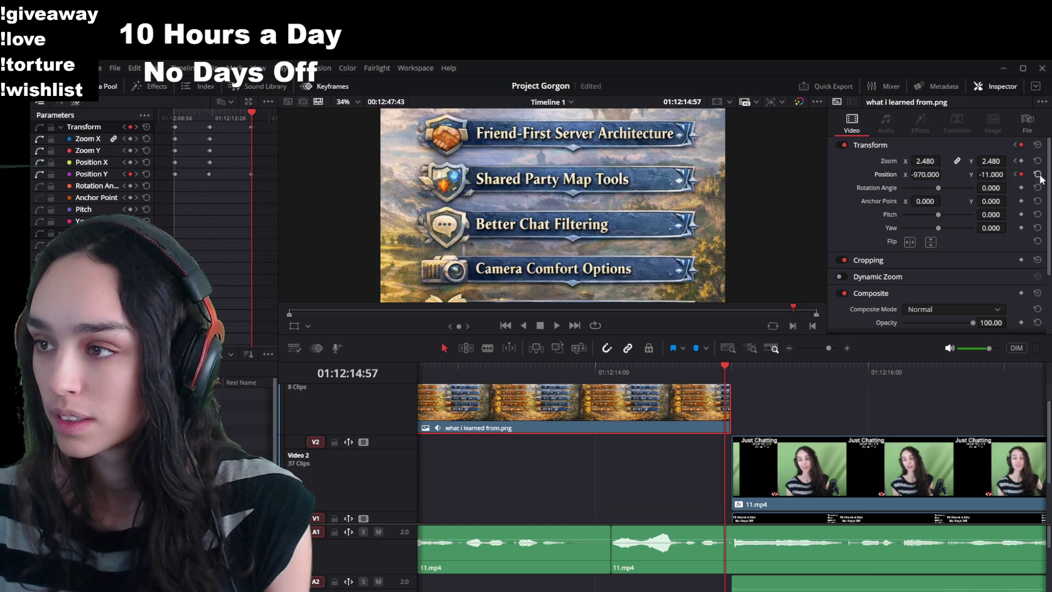
scroll(590, 428, down, 2)
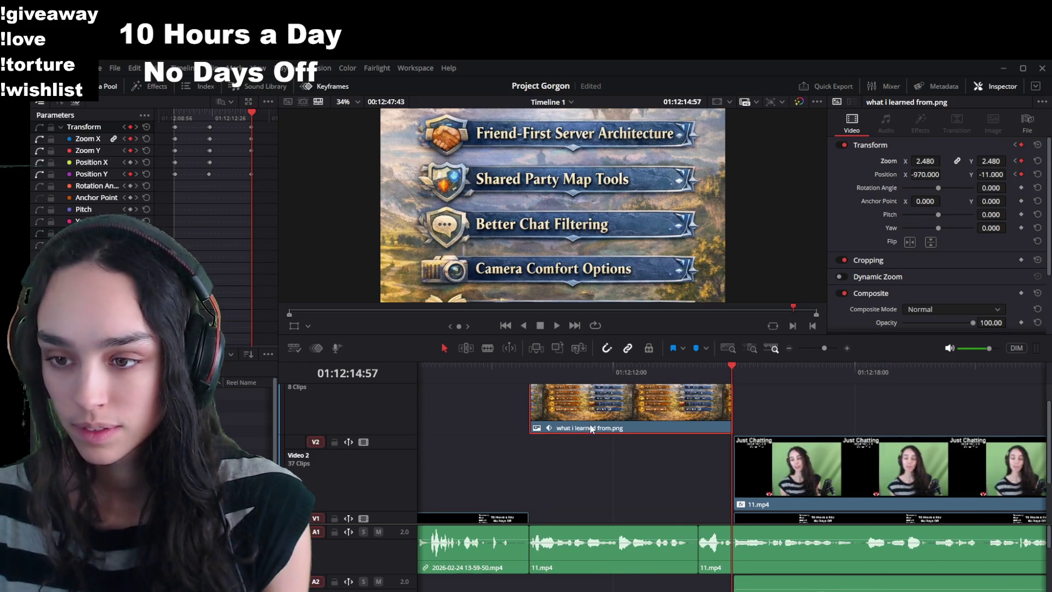
click(514, 369)
In the Keyframes editor, drag the title card's zoom keyframes later to slow the animation.
key(space)
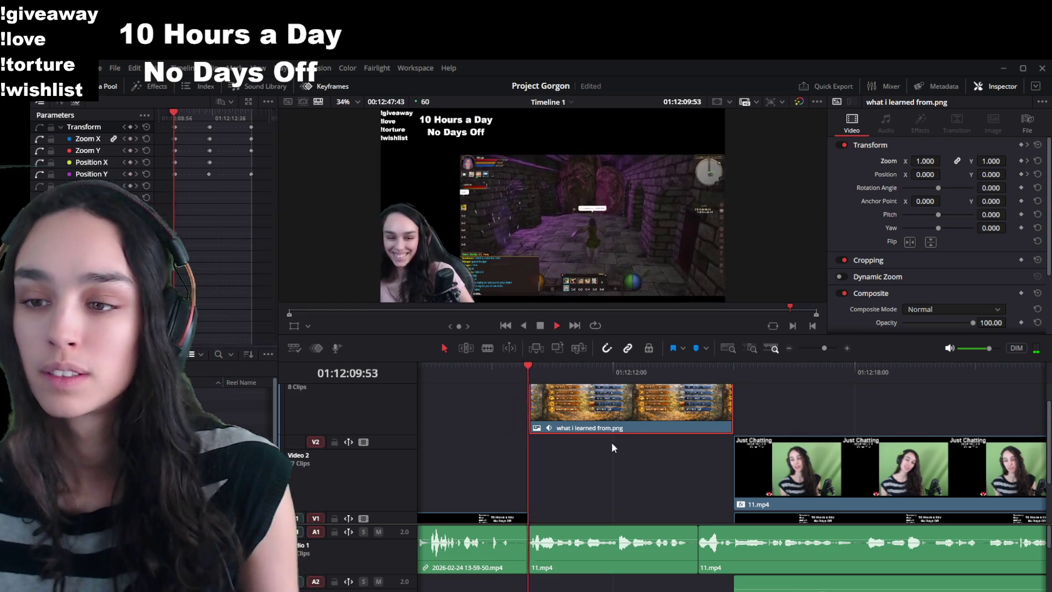
key(space)
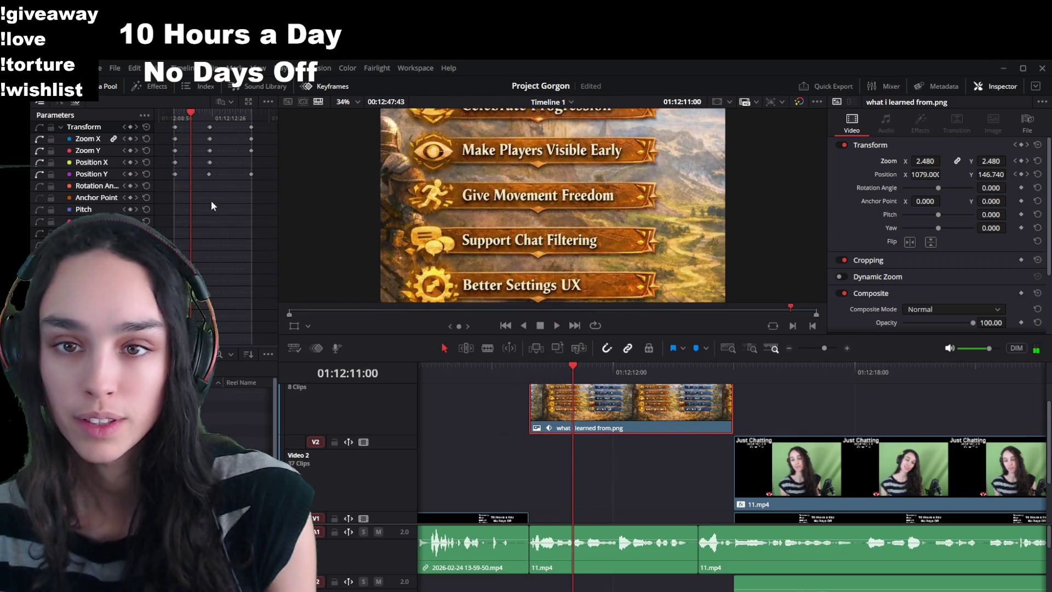
scroll(216, 165, up, 5)
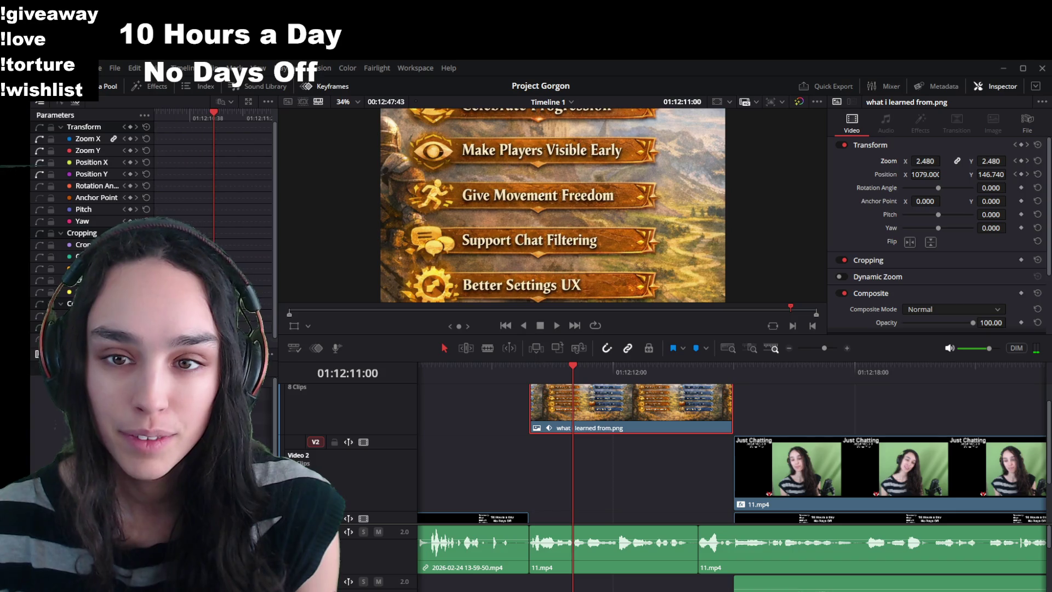
scroll(185, 192, up, 3)
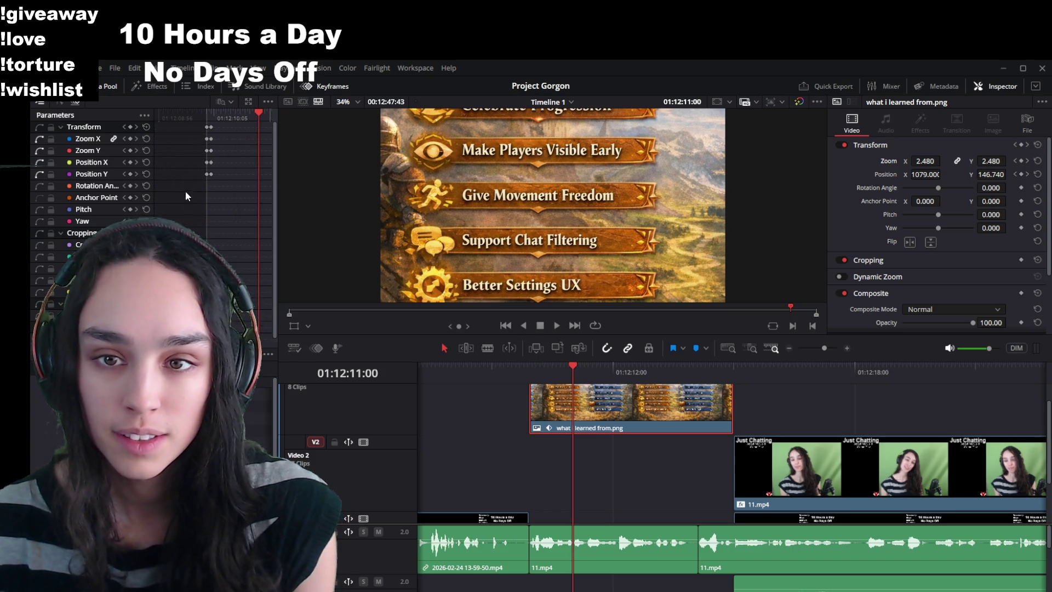
click(174, 117)
mouse_move(160, 114)
mouse_down()
mouse_move(139, 109)
mouse_move(245, 111)
mouse_up()
scroll(240, 133, up, 5)
drag(213, 127, 255, 136)
Preview the retimed zoom-and-pan from the title card's start into the gameplay clip.
key(space)
click(500, 369)
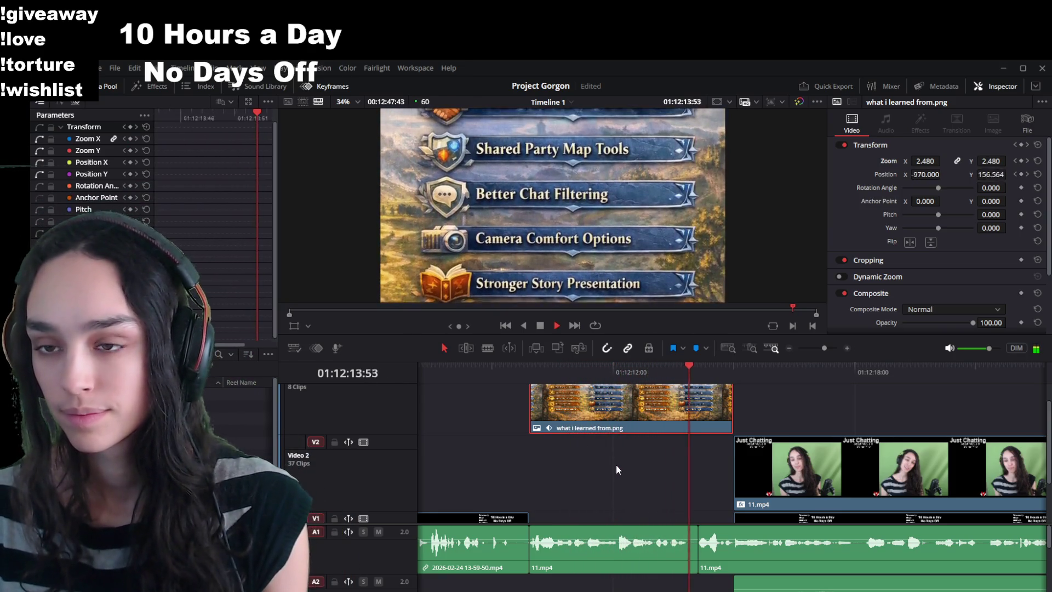
key(space)
scroll(237, 328, down, 2)
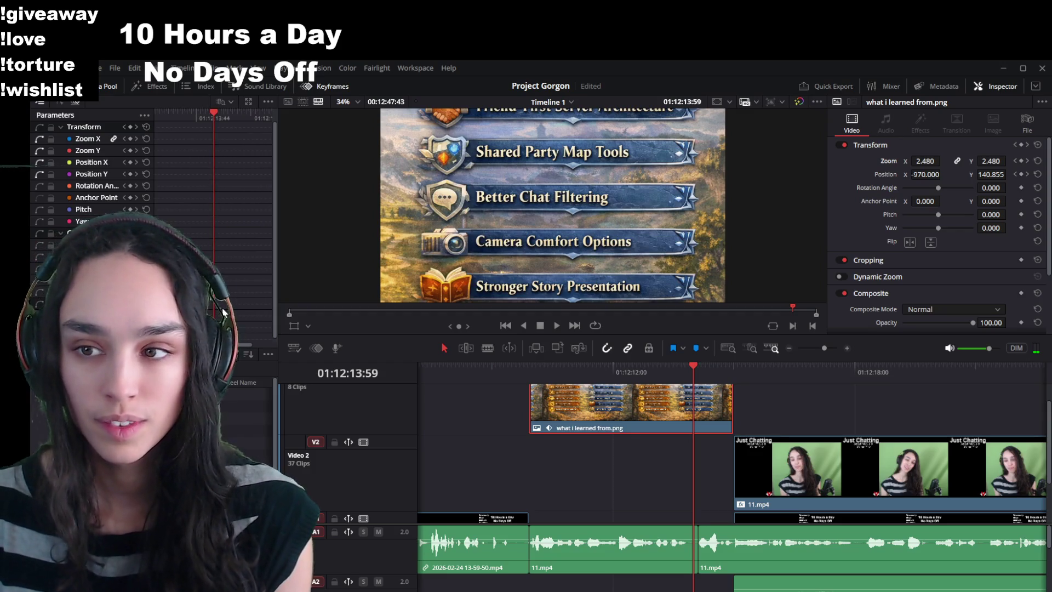
key(space)
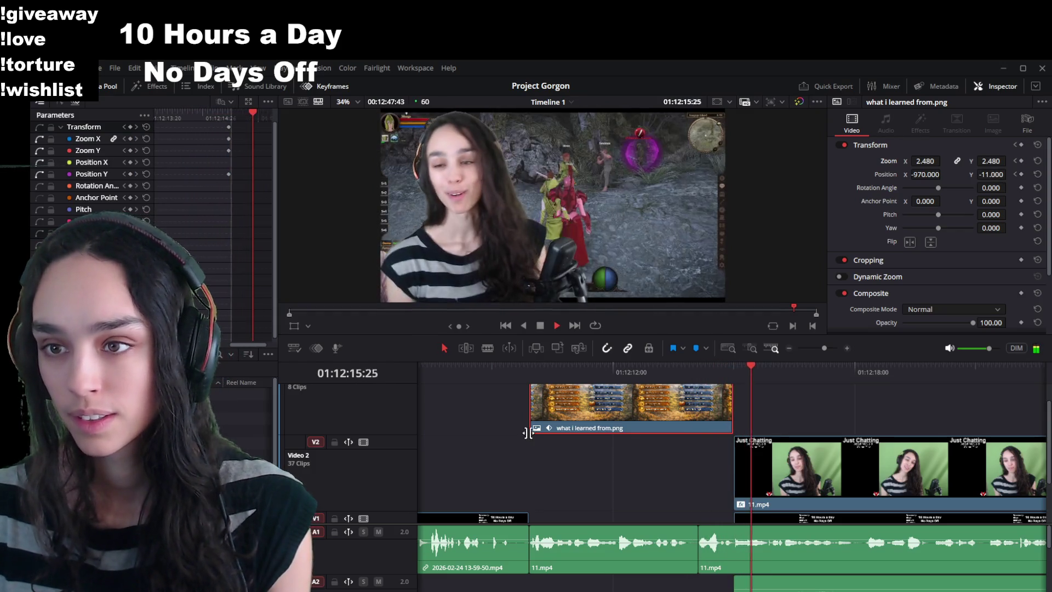
drag(522, 371, 524, 371)
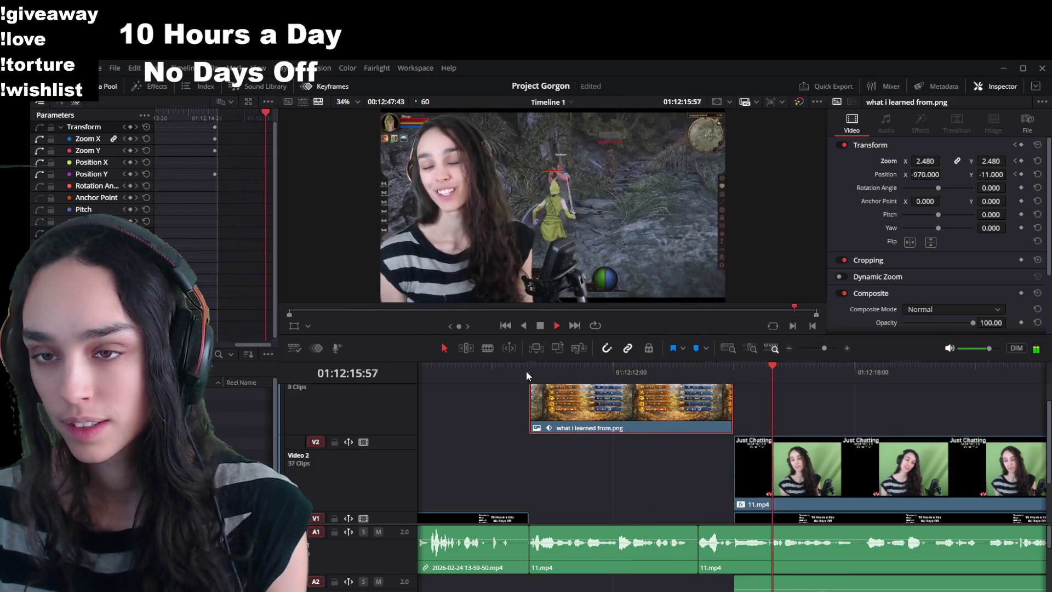
click(478, 364)
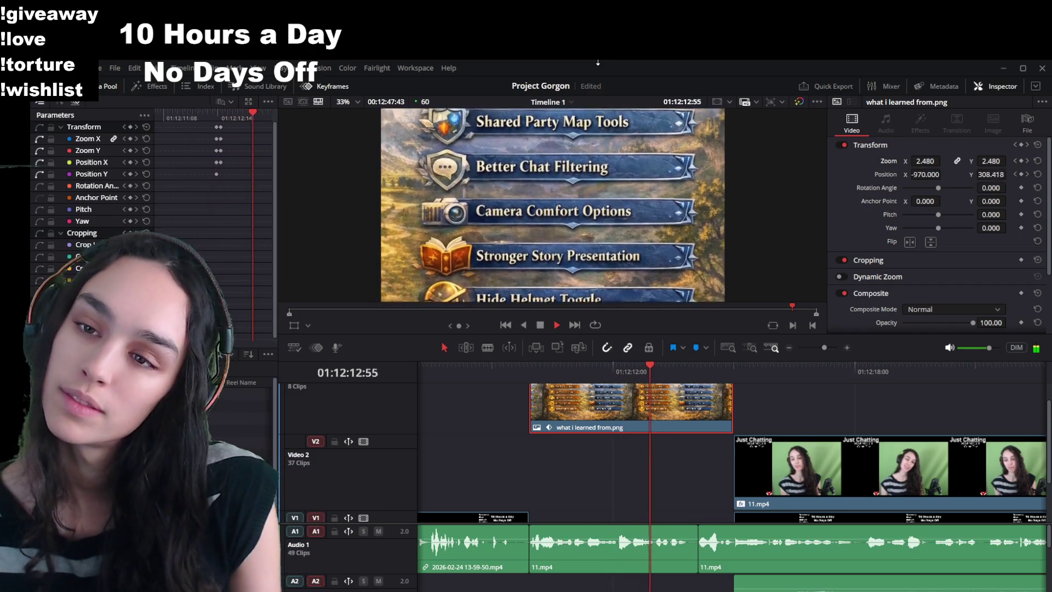
key(space)
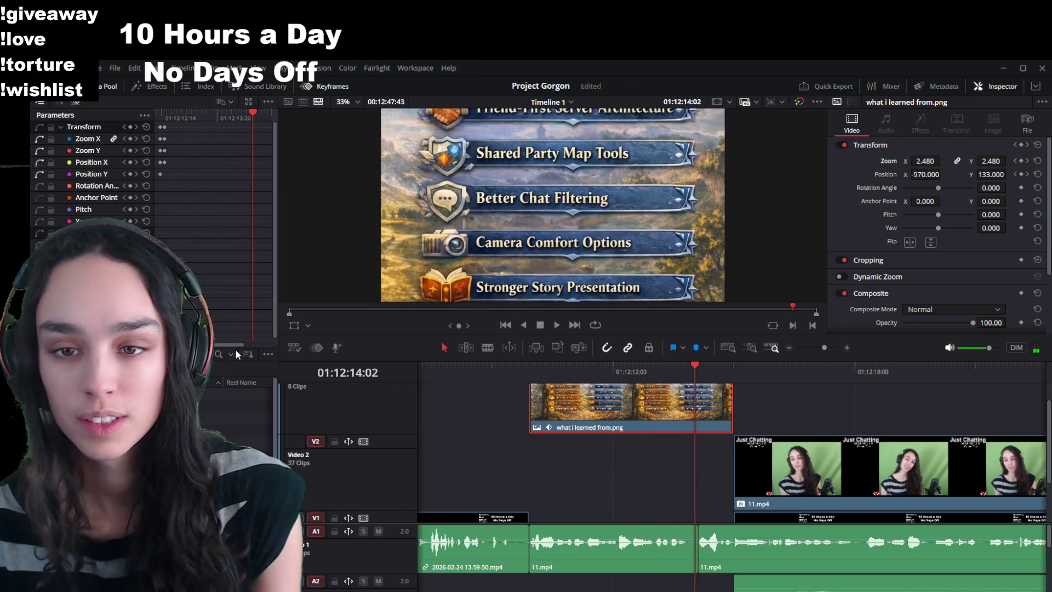
key(space)
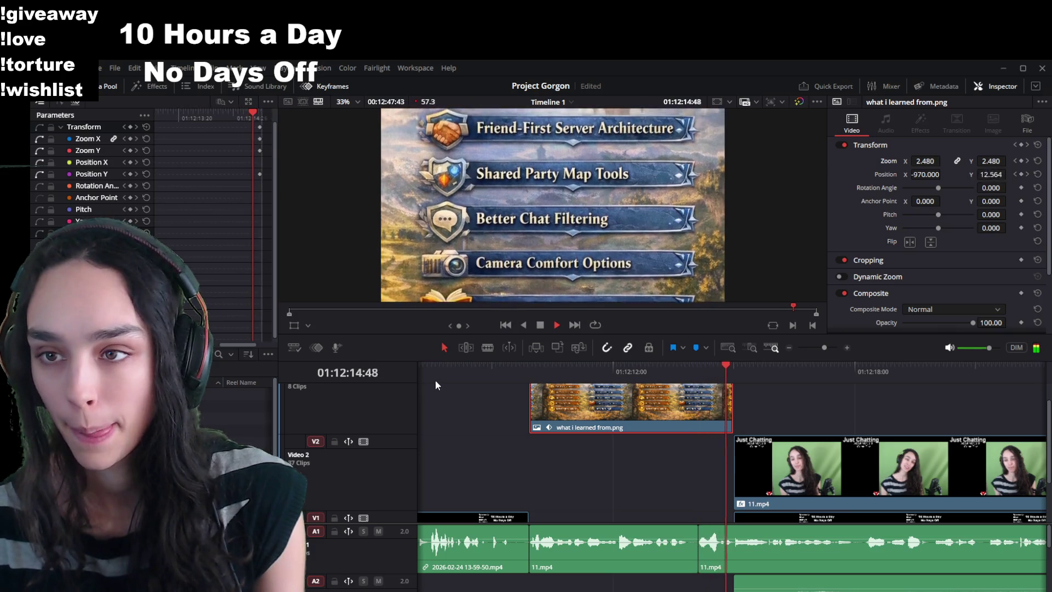
scroll(628, 481, down, 3)
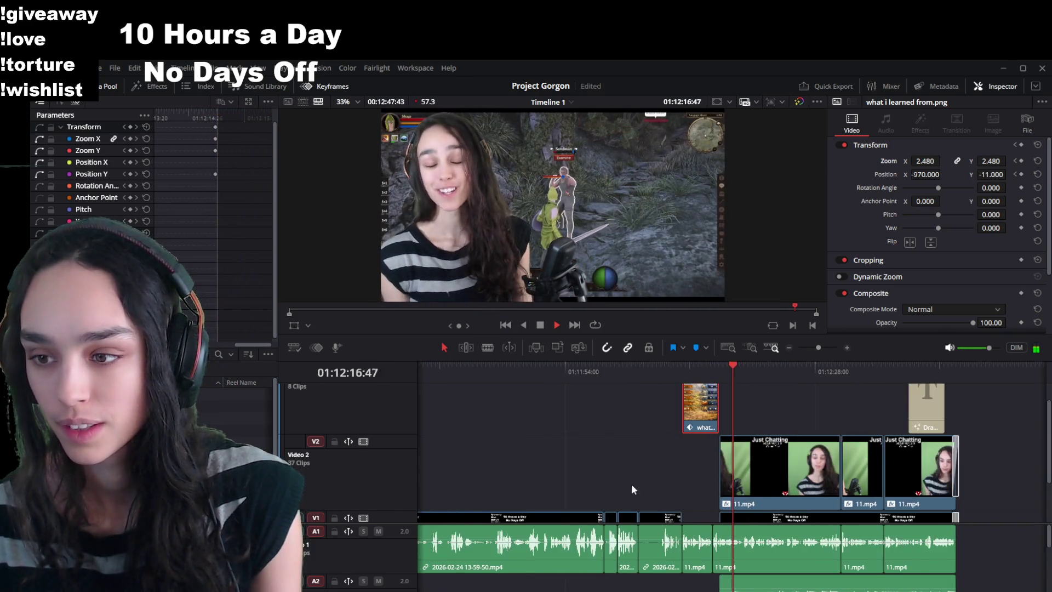
Deselect the title card, scrub ahead to the 11.mp4 webcam overlay, and enlarge the viewer.
scroll(641, 501, down, 1)
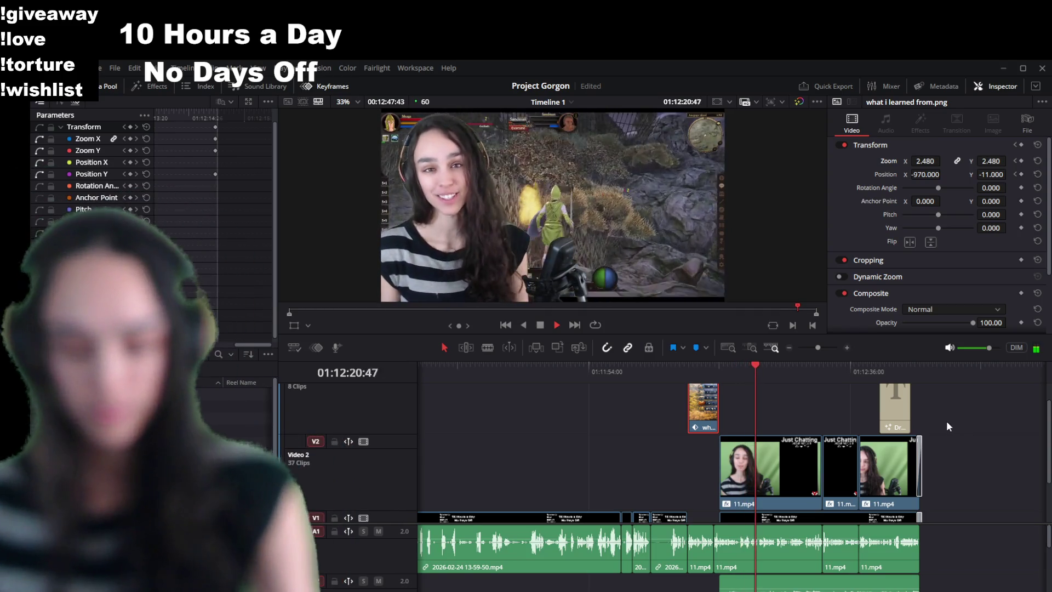
key(space)
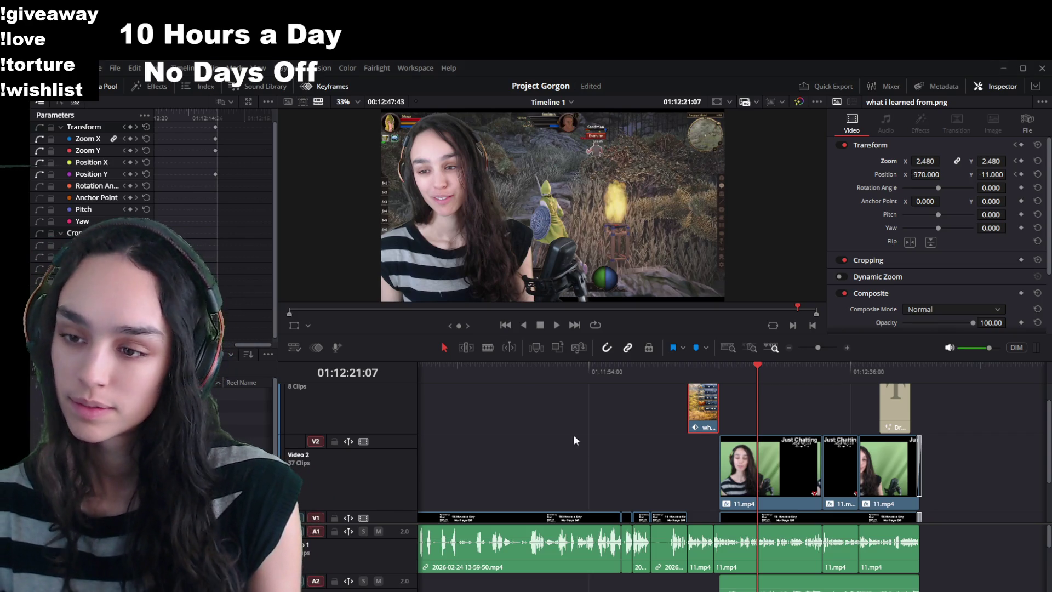
click(763, 402)
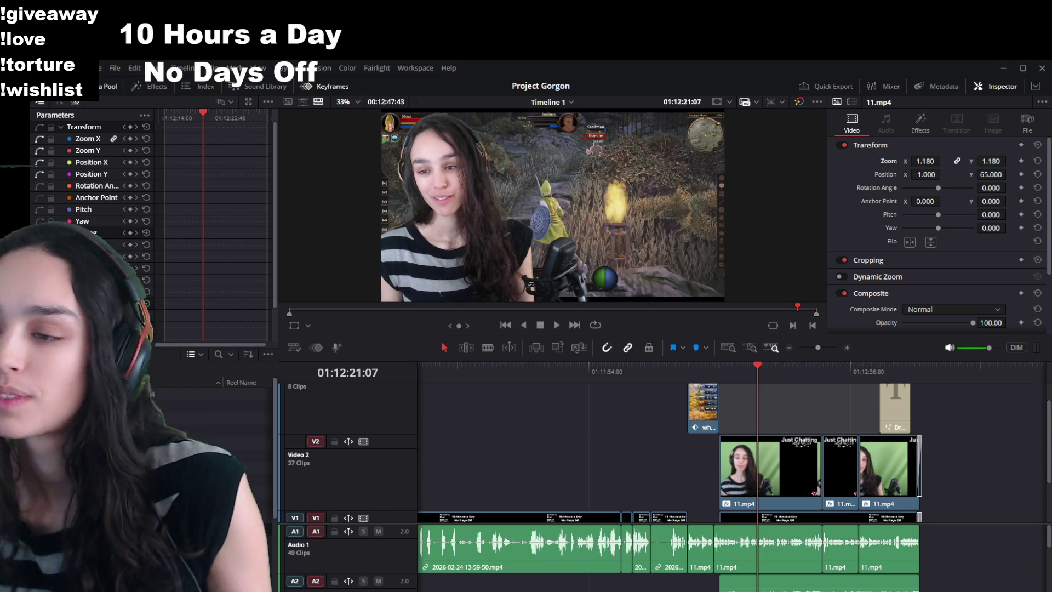
drag(857, 366, 823, 384)
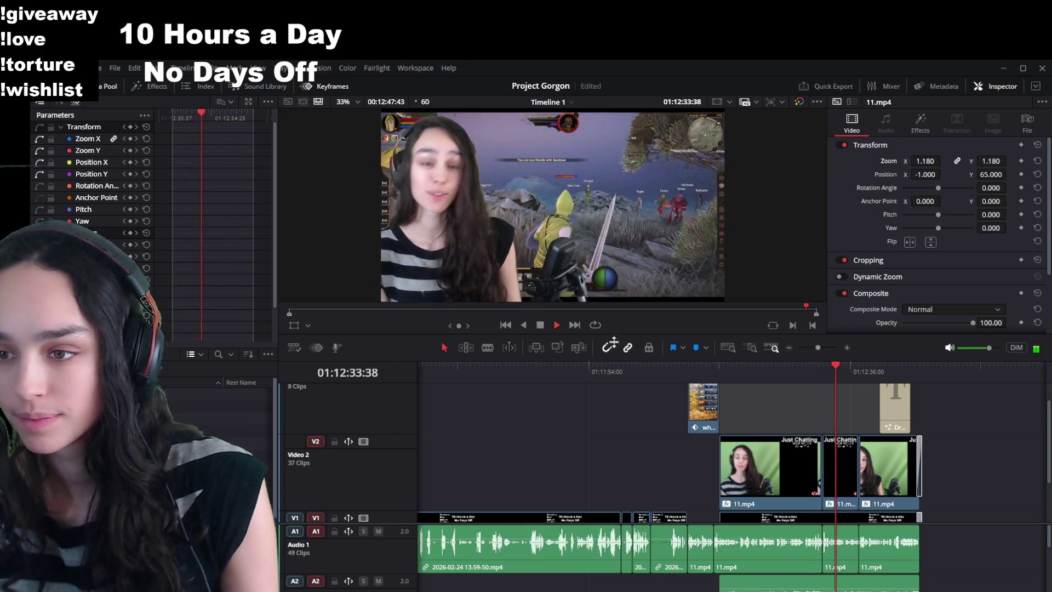
drag(613, 339, 614, 433)
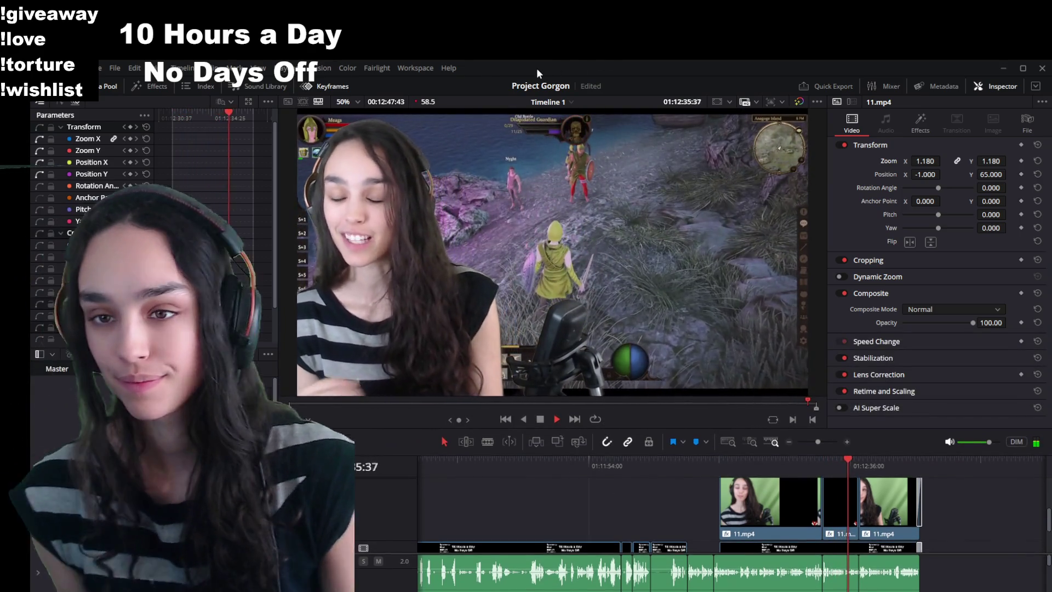